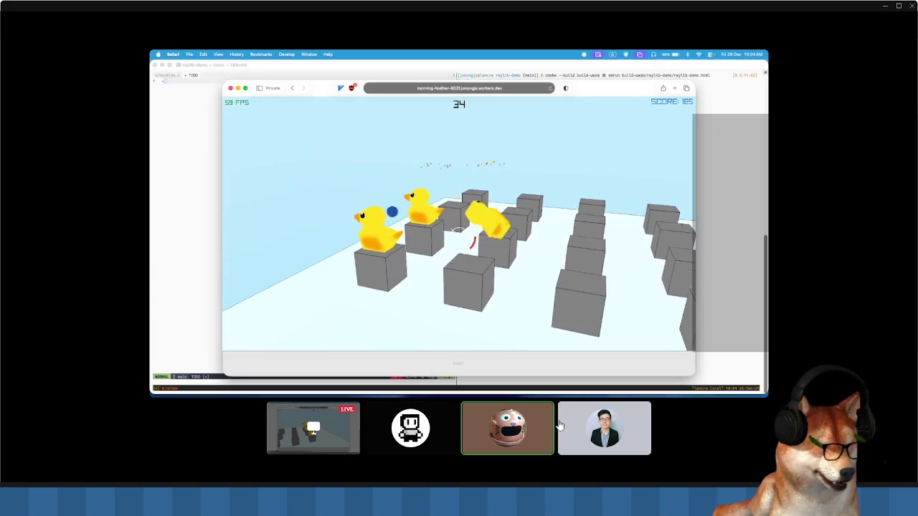
- Play the duck game to Game Over with score 325, then bring the Terminal TODO notes forward
{"action": "mouse_move", "coordinate": [566, 428]}
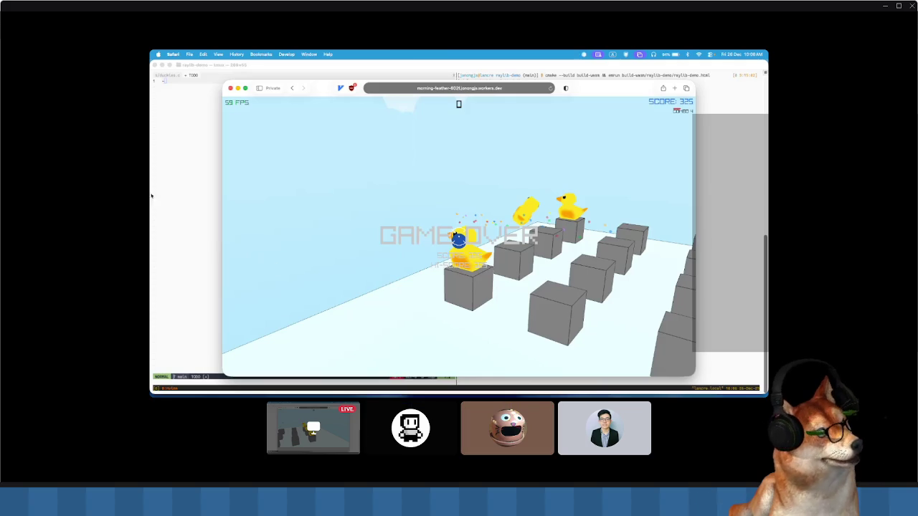
{"action": "left_click", "coordinate": [192, 176]}
{"action": "type", "text": "FPS index"}
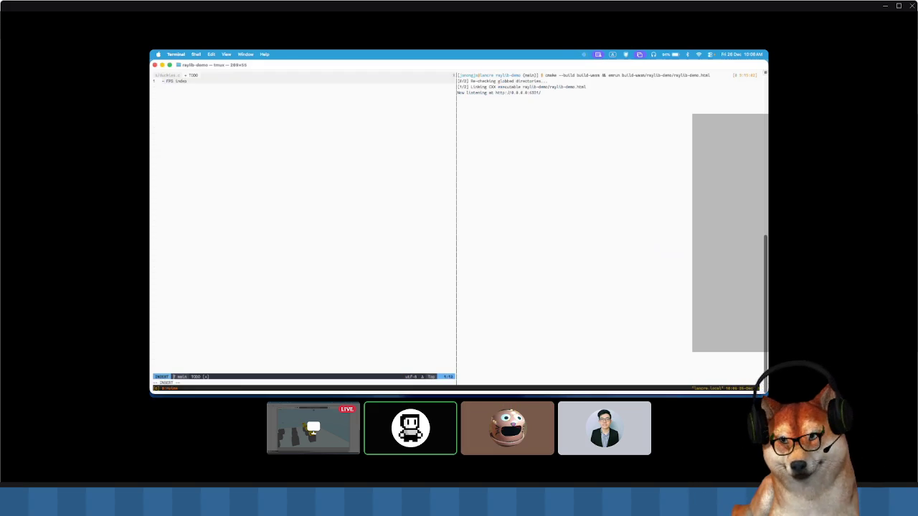
- Add the FPS independence and gameplay enhancements items to the TODO list in vim
{"action": "type", "text": "pendence"}
{"action": "key", "text": "Return"}
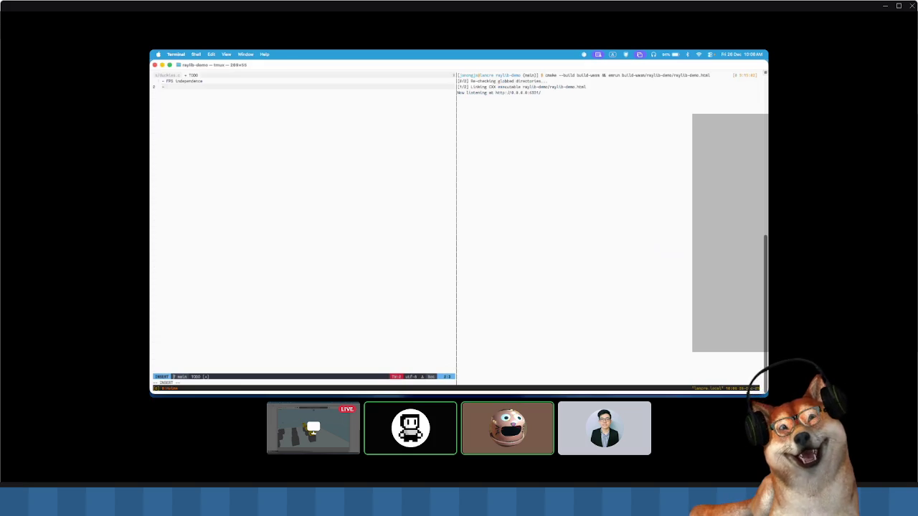
{"action": "key", "text": "o"}
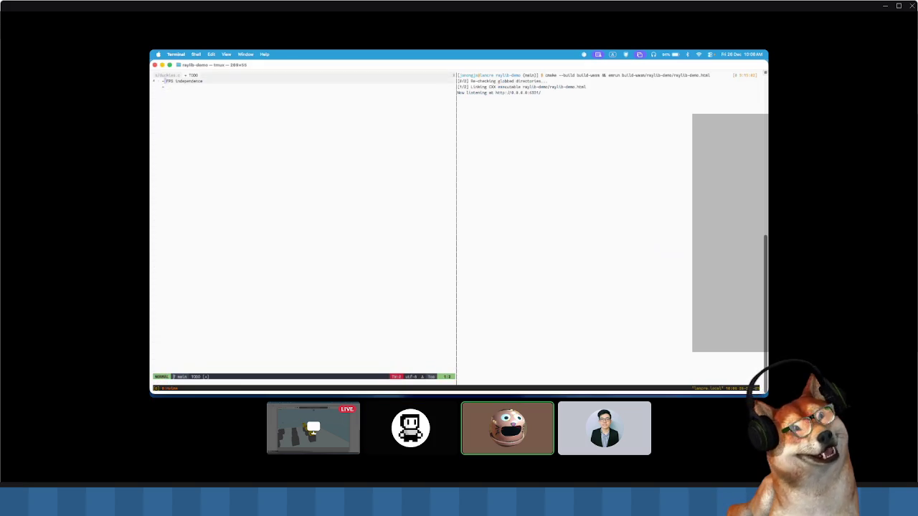
{"action": "key", "text": "Escape"}
{"action": "type", "text": "- gameplay enhancements"}
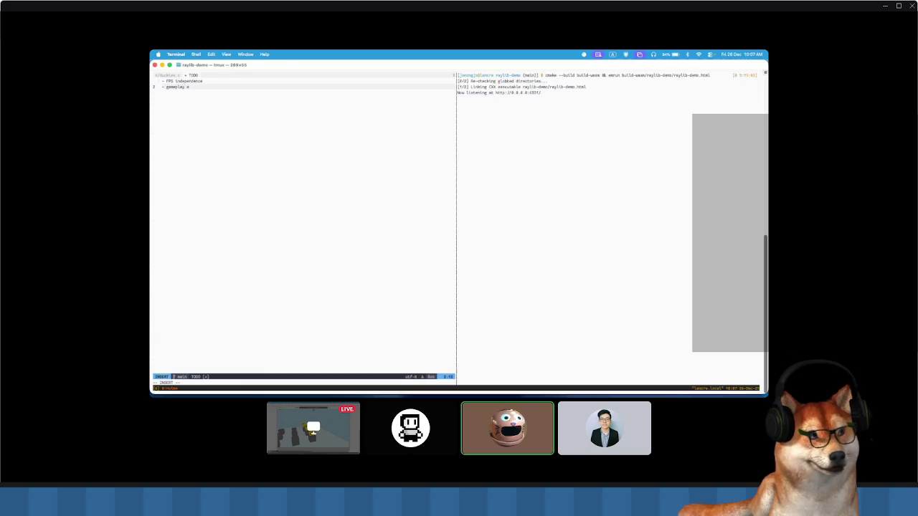
{"action": "type", "text": ":"}
{"action": "key", "text": "Return"}
{"action": "type", "text": "- platform to ricochet again"}
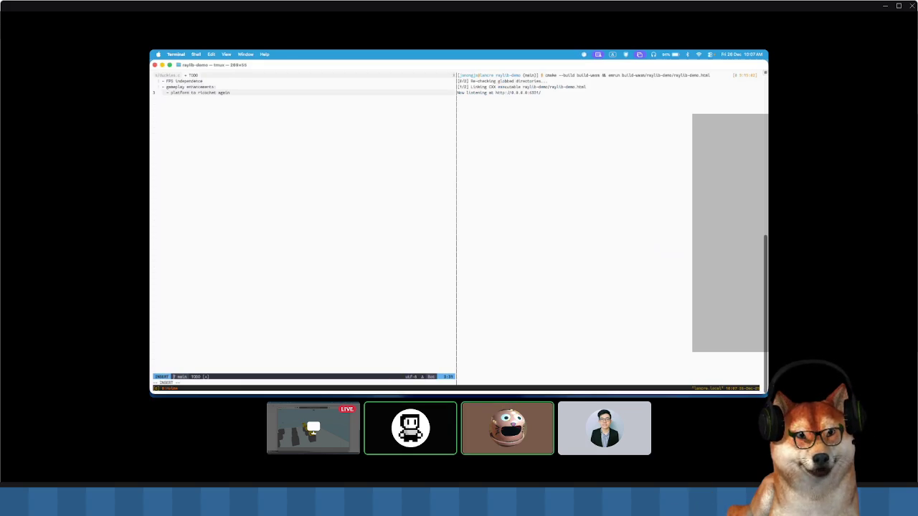
- Add gameplay sub-items: ricochet platform, bomb to blast everything, things to not hit
{"action": "type", "text": "st"}
{"action": "key", "text": "Escape"}
{"action": "key", "text": "k"}
{"action": "key", "text": "O"}
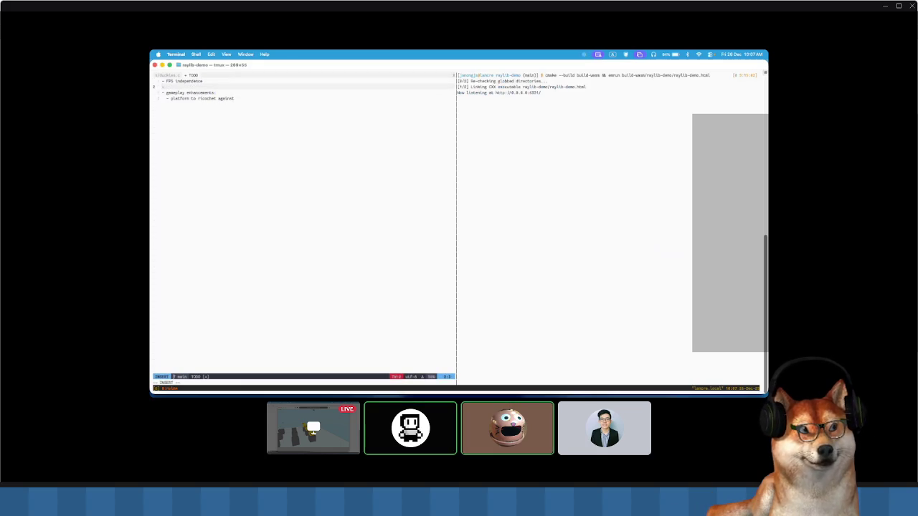
{"action": "key", "text": "G"}
{"action": "key", "text": "o"}
{"action": "type", "text": "- bomb to blast everyth"}
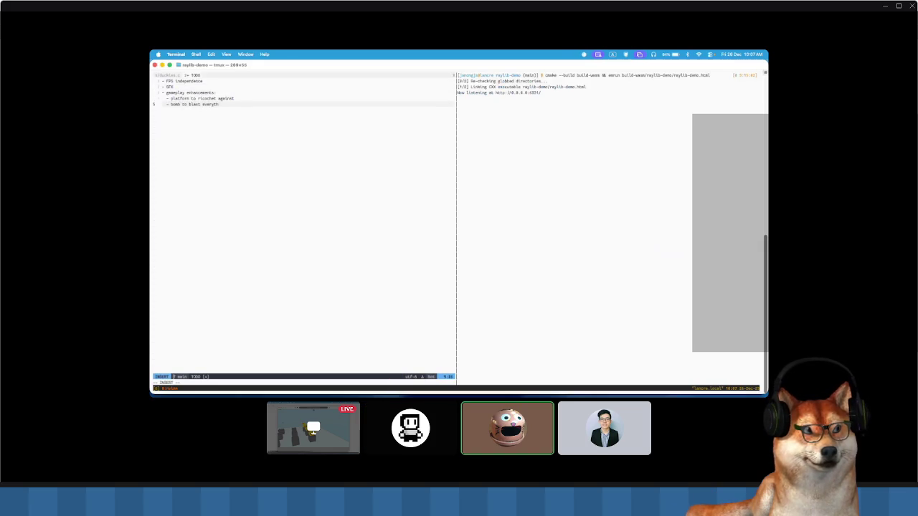
{"action": "type", "text": "ing"}
{"action": "key", "text": "Return"}
{"action": "type", "text": "-"}
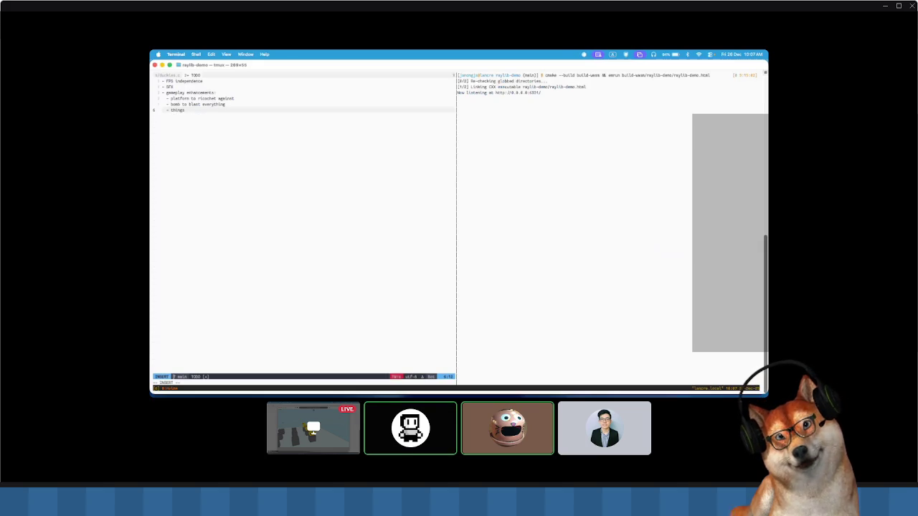
- Save the TODO file with :w and switch back to the game in Safari
{"action": "key", "text": "k"}
{"action": "key", "text": "k"}
{"action": "key", "text": "k"}
{"action": "key", "text": "j"}
{"action": "key", "text": "j"}
{"action": "key", "text": "j"}
{"action": "key", "text": "j"}
{"action": "key", "text": "Return"}
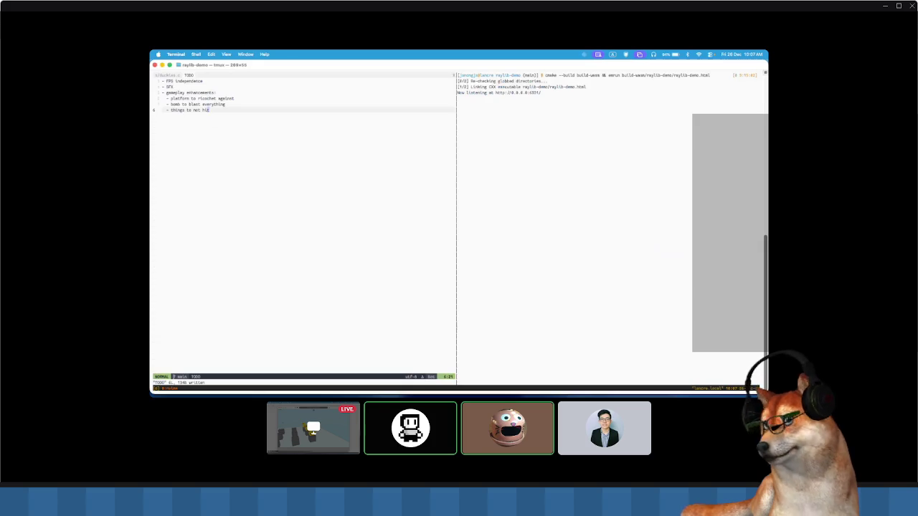
{"action": "key", "text": "super+Tab"}
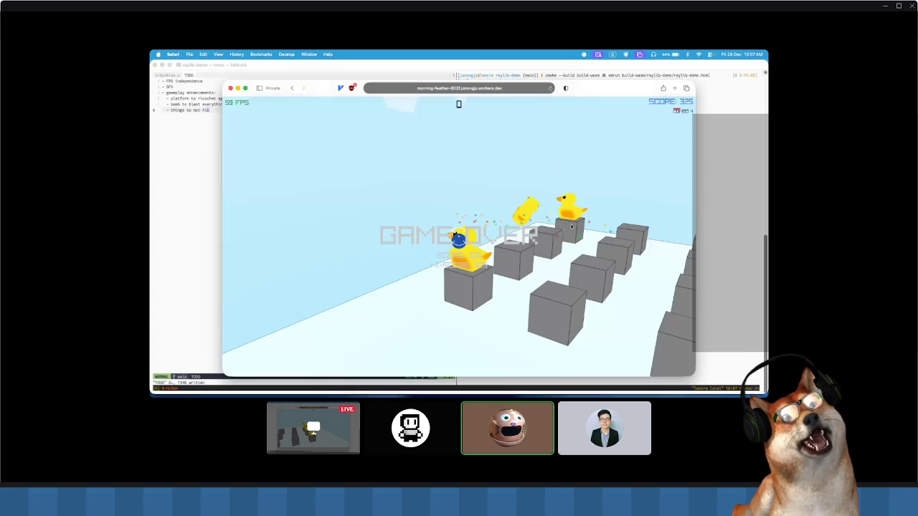
- Open Discord's soundboard from the call toolbar, then dismiss it with Escape
{"action": "mouse_move", "coordinate": [164, 223]}
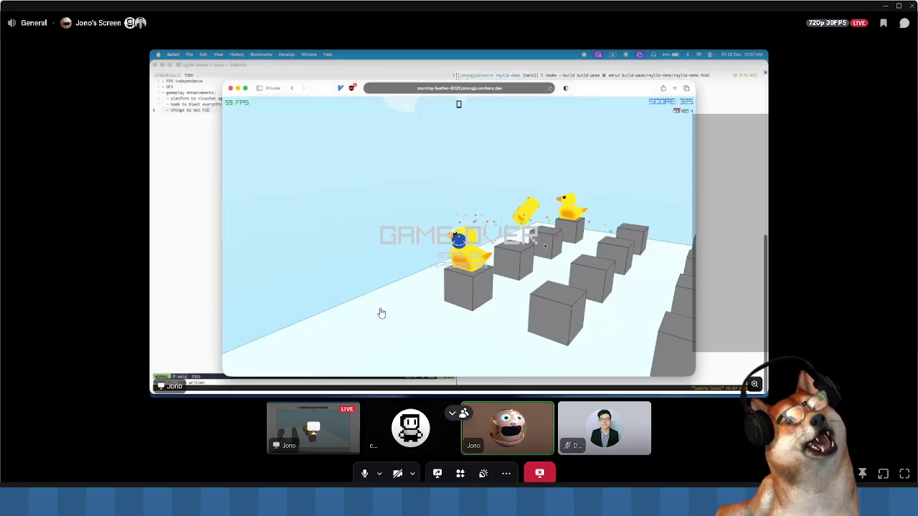
{"action": "left_click", "coordinate": [481, 473]}
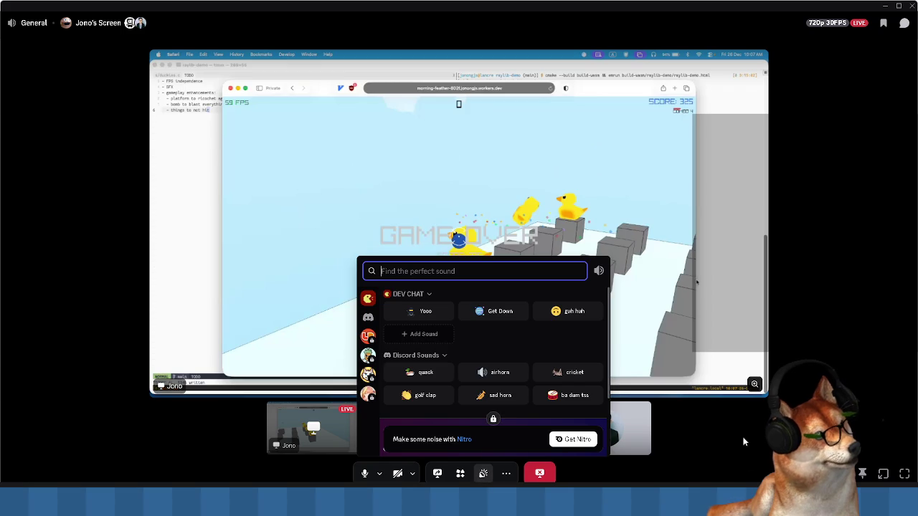
{"action": "key", "text": "Escape"}
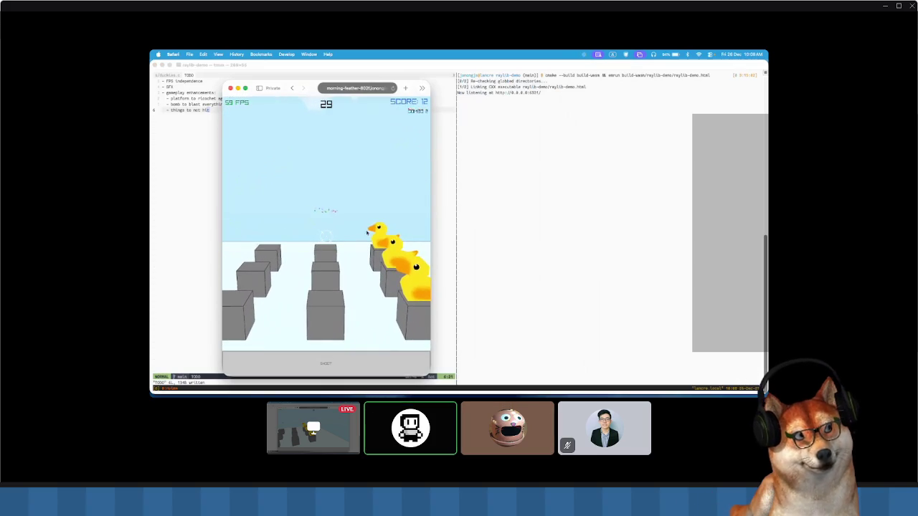
- Narrow the Safari game window and play a round ending at score 12
{"action": "mouse_move", "coordinate": [429, 219]}
{"action": "left_mouse_down"}
{"action": "mouse_move", "coordinate": [642, 224]}
{"action": "mouse_move", "coordinate": [509, 227]}
{"action": "left_mouse_up"}
{"action": "mouse_move", "coordinate": [738, 439]}
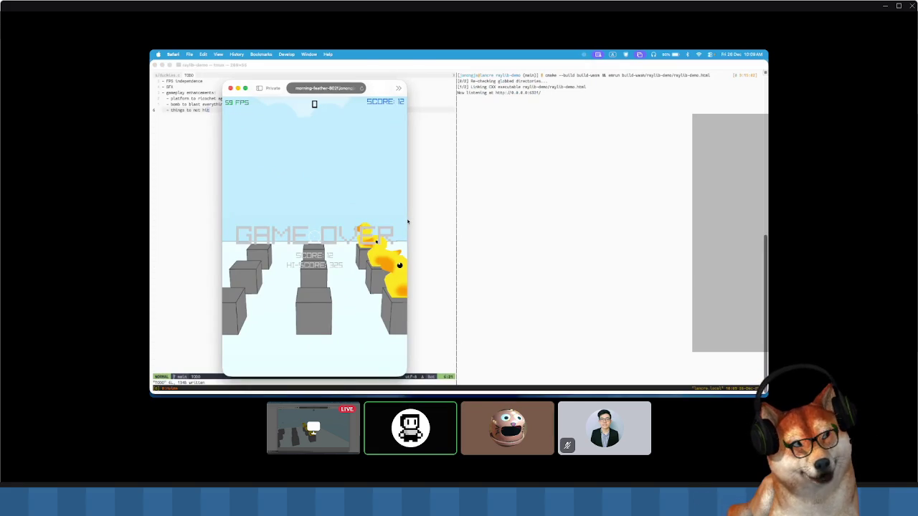
- Widen the game window again, finish the round at Game Over, then bring Terminal forward
{"action": "mouse_move", "coordinate": [408, 220]}
{"action": "left_mouse_down"}
{"action": "mouse_move", "coordinate": [641, 220]}
{"action": "mouse_move", "coordinate": [403, 236]}
{"action": "mouse_move", "coordinate": [651, 239]}
{"action": "mouse_move", "coordinate": [410, 249]}
{"action": "mouse_move", "coordinate": [692, 244]}
{"action": "mouse_move", "coordinate": [407, 244]}
{"action": "mouse_move", "coordinate": [667, 238]}
{"action": "left_mouse_up"}
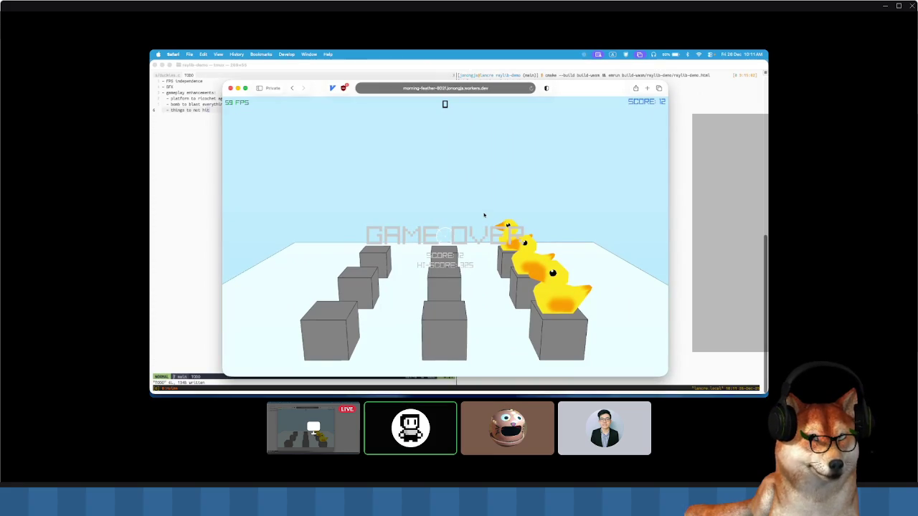
{"action": "left_click", "coordinate": [754, 144]}
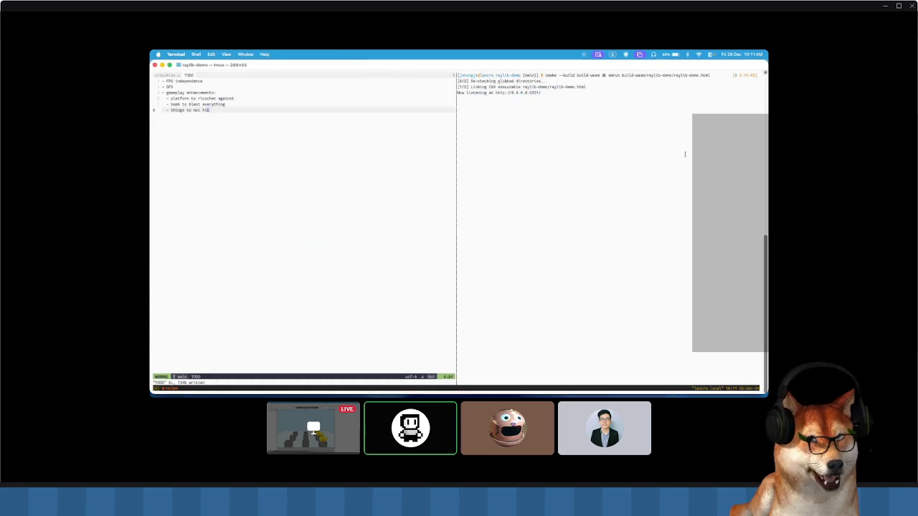
- Stop the local server with Ctrl+C and cd into build-wasm/raylib-demo
{"action": "key", "text": "ctrl+c"}
{"action": "type", "text": "ls"}
{"action": "key", "text": "Return"}
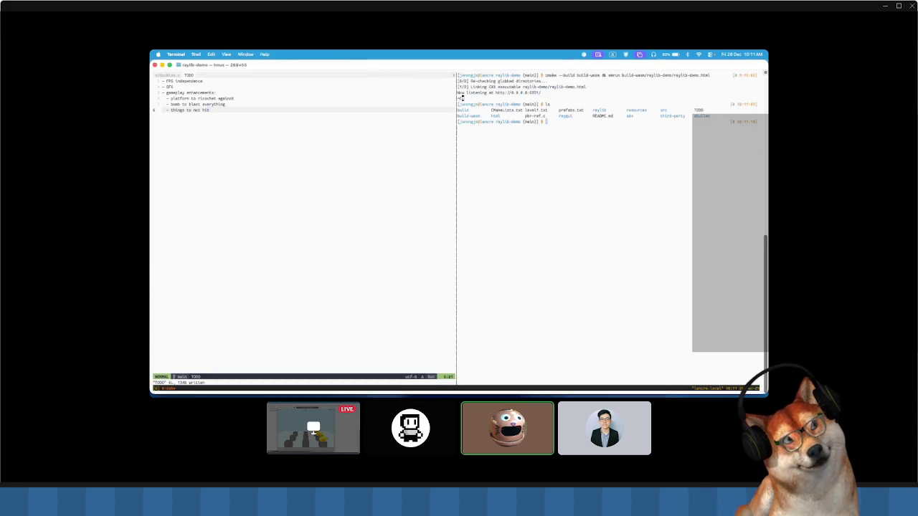
{"action": "type", "text": "cd "}
{"action": "type", "text": "build-w"}
{"action": "key", "text": "Tab"}
{"action": "key", "text": "Tab"}
{"action": "type", "text": "raylib-demo"}
{"action": "key", "text": "Return"}
- List the build files with ls -lh and human-readable sizes, selecting the .wasm size entry
{"action": "type", "text": "ls -la"}
{"action": "key", "text": "Return"}
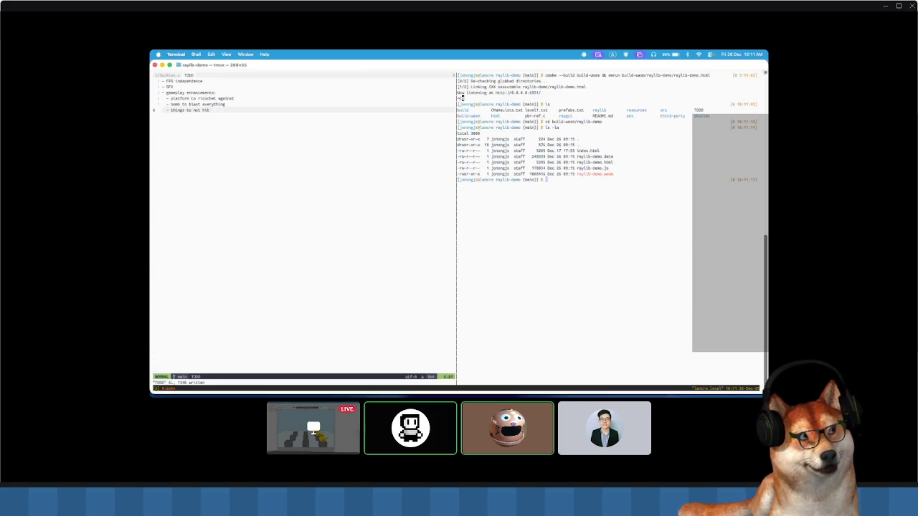
{"action": "type", "text": "ls -lh"}
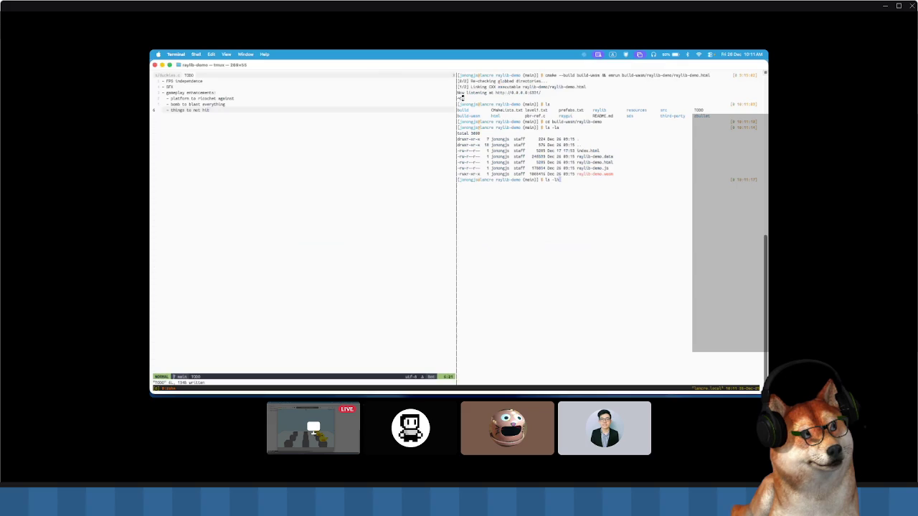
{"action": "key", "text": "Return"}
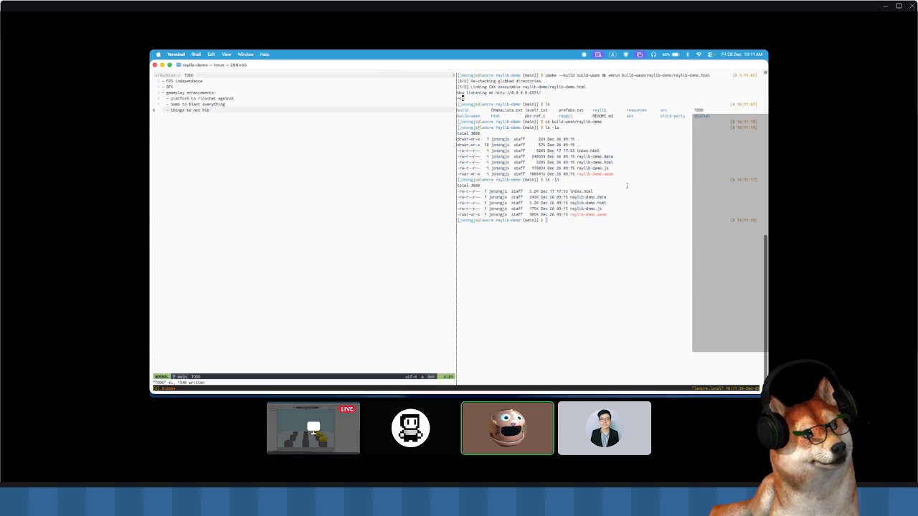
{"action": "left_click_drag", "start_coordinate": [529, 215], "coordinate": [605, 214]}
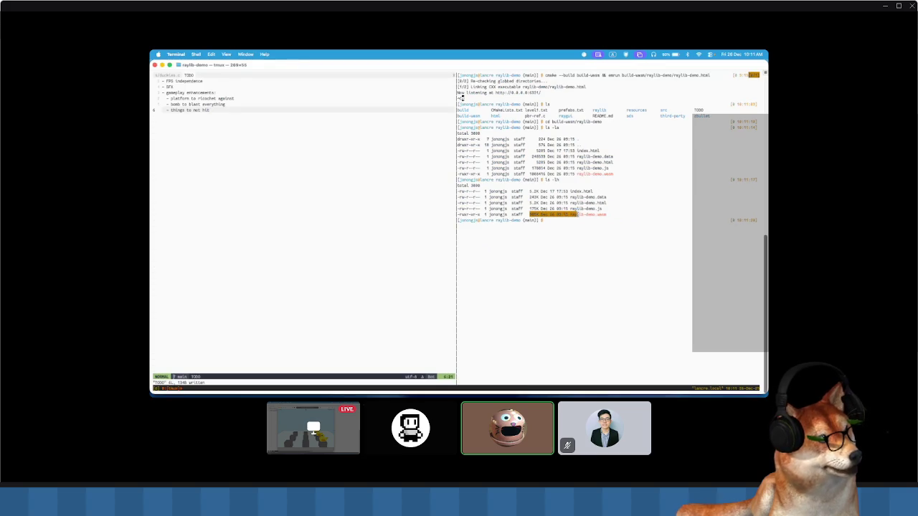
- Copy the raylib-demo.wasm size line in tmux copy mode, then switch back to Safari
{"action": "mouse_move", "coordinate": [607, 214]}
{"action": "left_mouse_down"}
{"action": "mouse_move", "coordinate": [526, 213]}
{"action": "mouse_move", "coordinate": [603, 214]}
{"action": "left_mouse_up"}
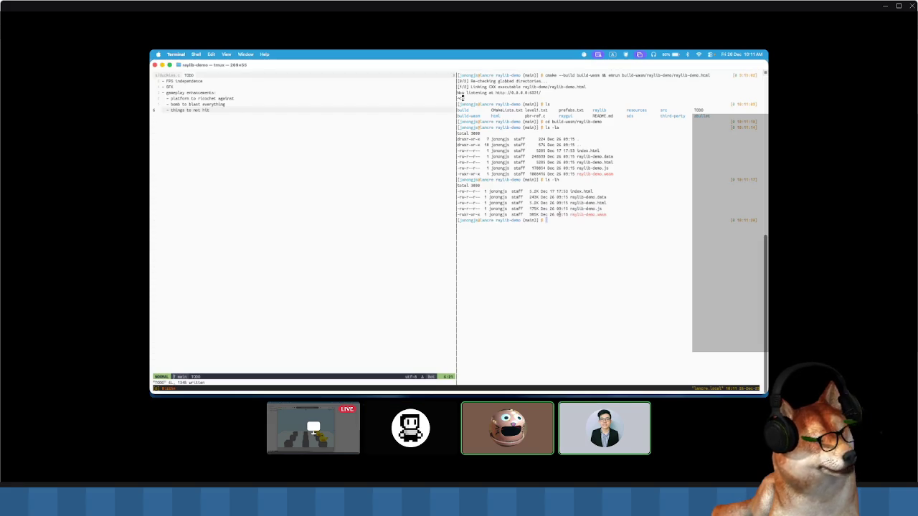
{"action": "mouse_move", "coordinate": [529, 213]}
{"action": "left_mouse_down"}
{"action": "mouse_move", "coordinate": [605, 214]}
{"action": "mouse_move", "coordinate": [509, 215]}
{"action": "mouse_move", "coordinate": [606, 214]}
{"action": "left_mouse_up"}
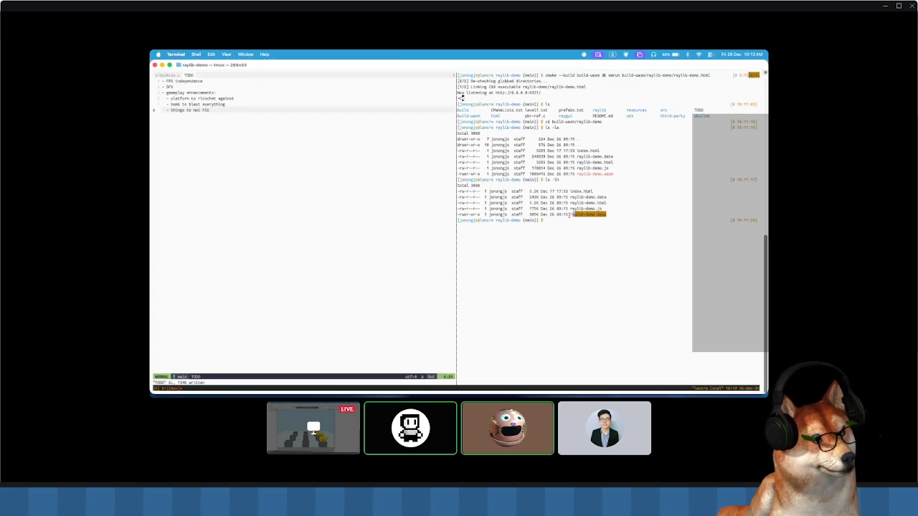
{"action": "mouse_move", "coordinate": [524, 215]}
{"action": "left_mouse_down"}
{"action": "mouse_move", "coordinate": [614, 214]}
{"action": "mouse_move", "coordinate": [523, 214]}
{"action": "left_mouse_up"}
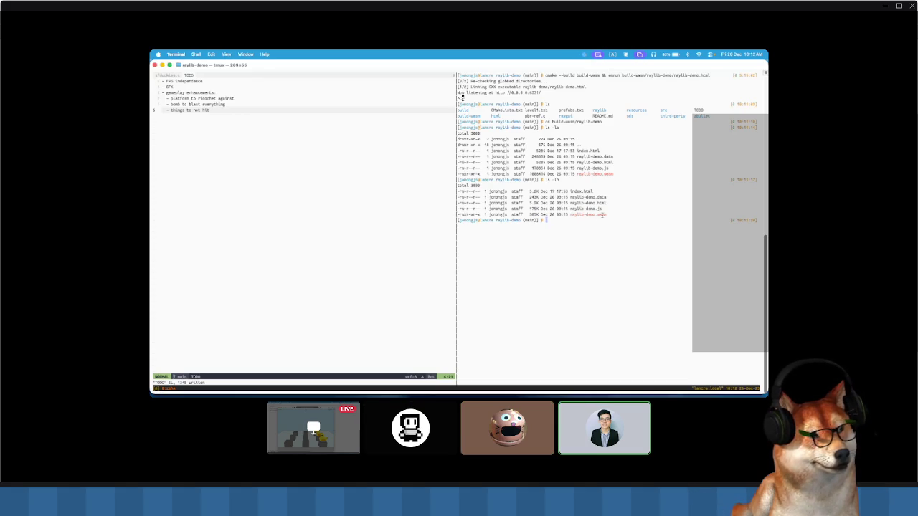
{"action": "left_click_drag", "start_coordinate": [606, 214], "coordinate": [511, 213]}
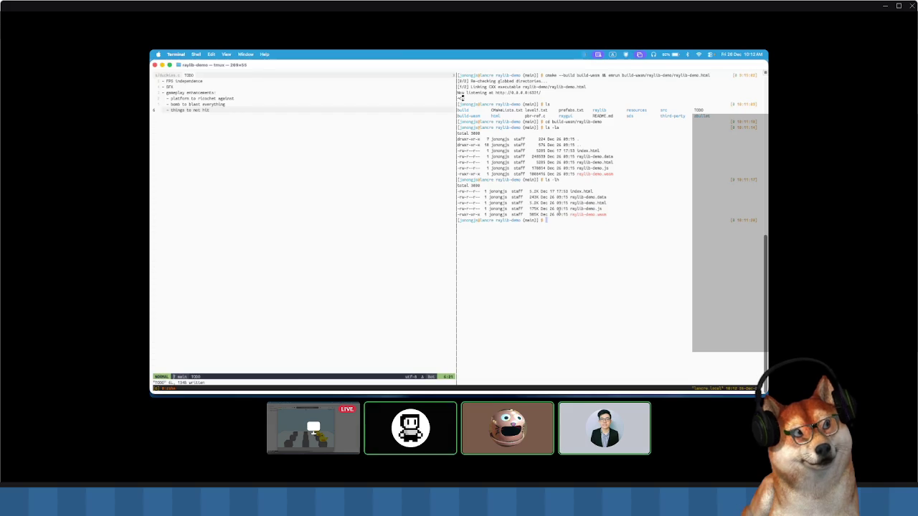
{"action": "key", "text": "super+Tab"}
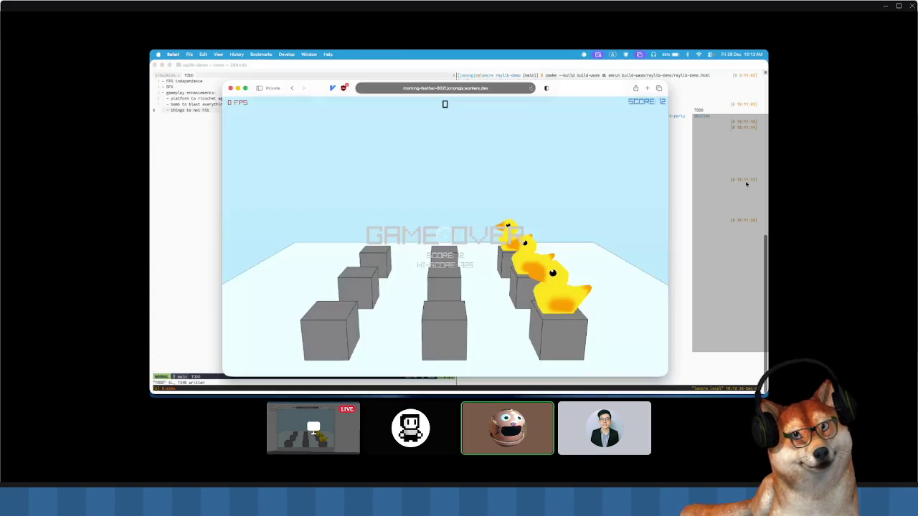
- Search Google for 'caniuse webassembly' in a new private window
{"action": "key", "text": "super+shift+n"}
{"action": "type", "text": "a"}
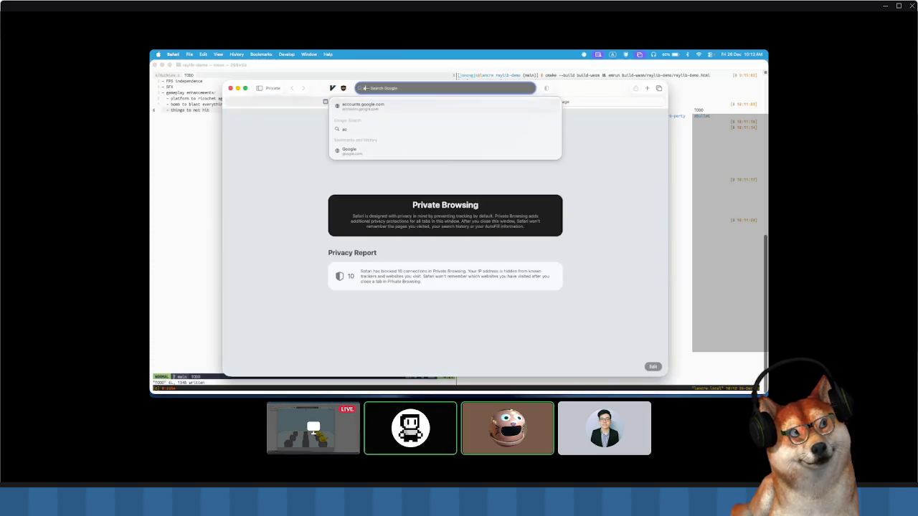
{"action": "key", "text": "BackSpace"}
{"action": "type", "text": "caniuse weba"}
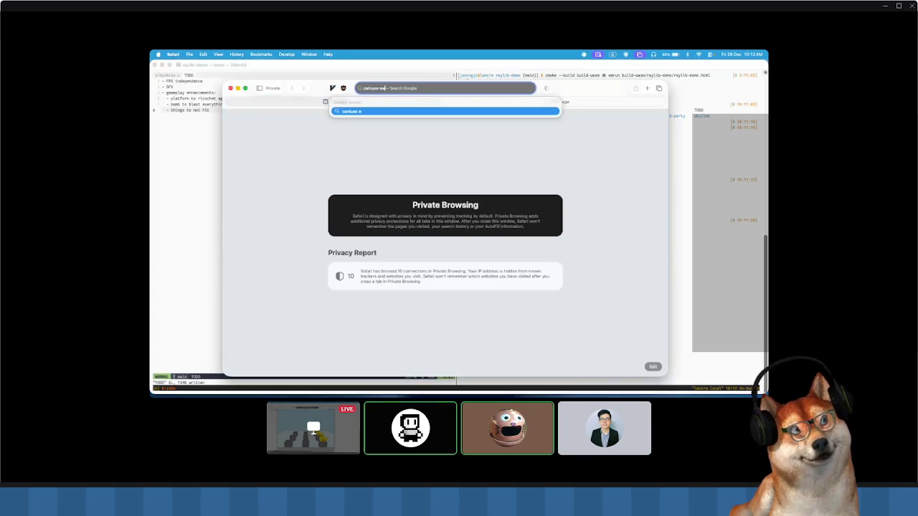
{"action": "type", "text": "ssembly"}
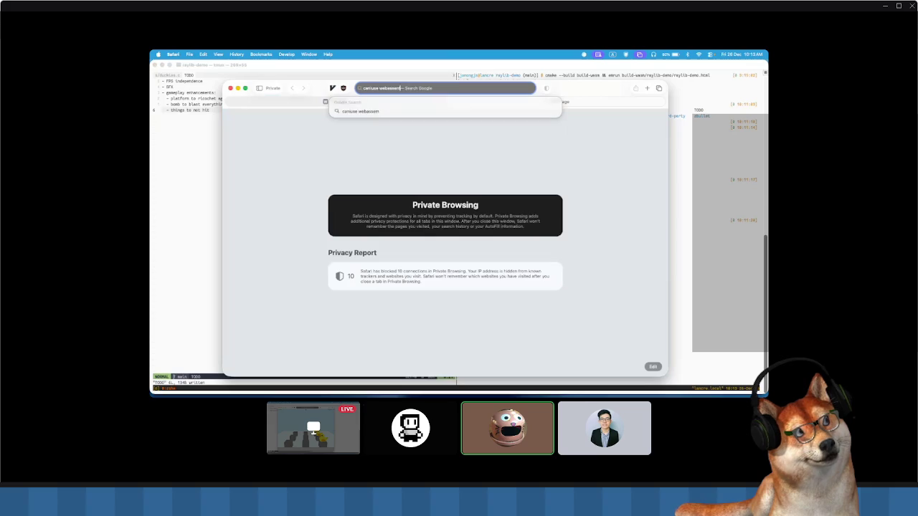
{"action": "key", "text": "Return"}
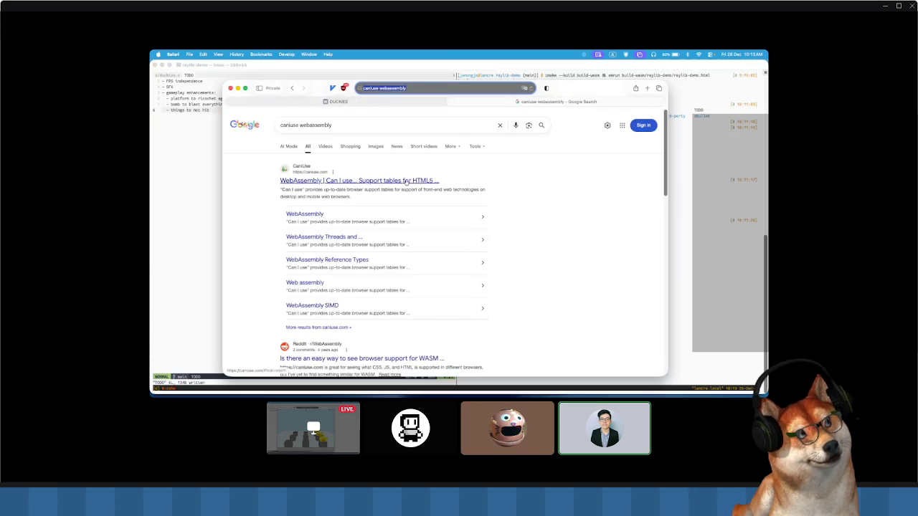
- Open the caniuse WebAssembly page and read browser version support in the table
{"action": "left_click", "coordinate": [436, 174]}
{"action": "scroll", "coordinate": [430, 200], "scroll_direction": "down", "scroll_amount": 2}
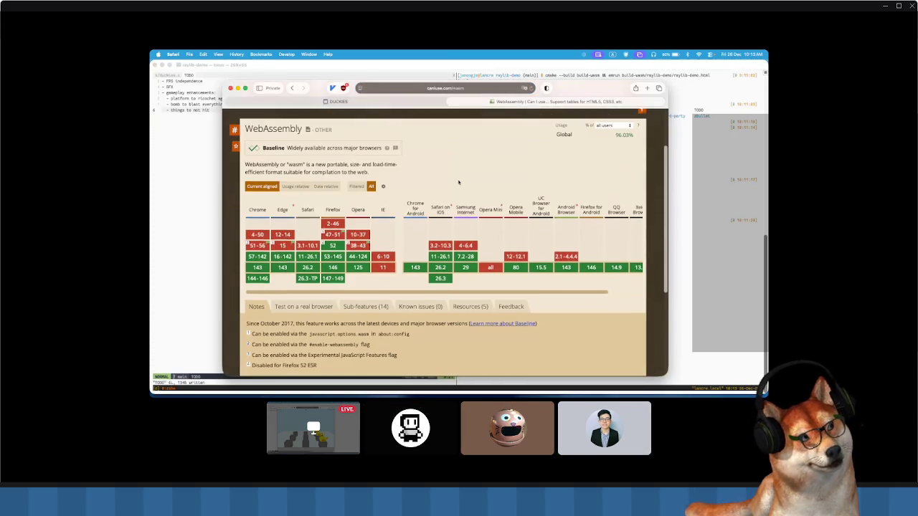
{"action": "mouse_move", "coordinate": [383, 257]}
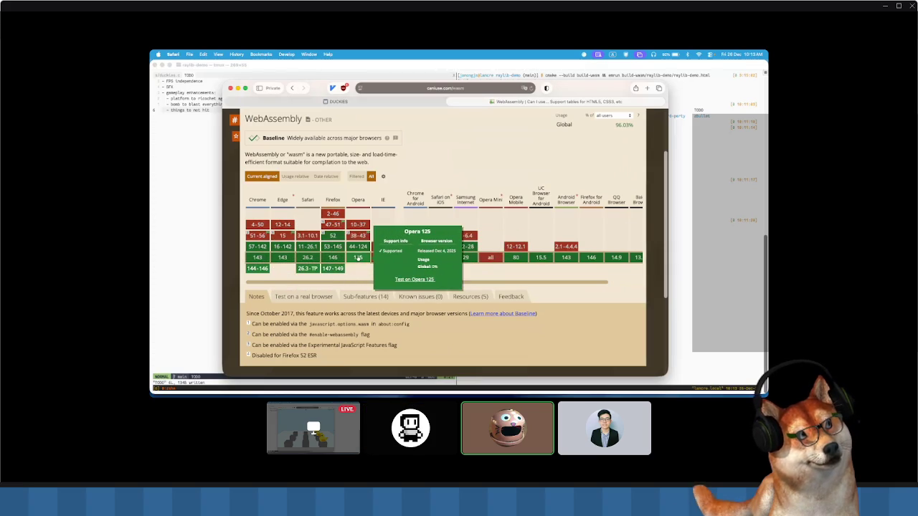
{"action": "mouse_move", "coordinate": [251, 247]}
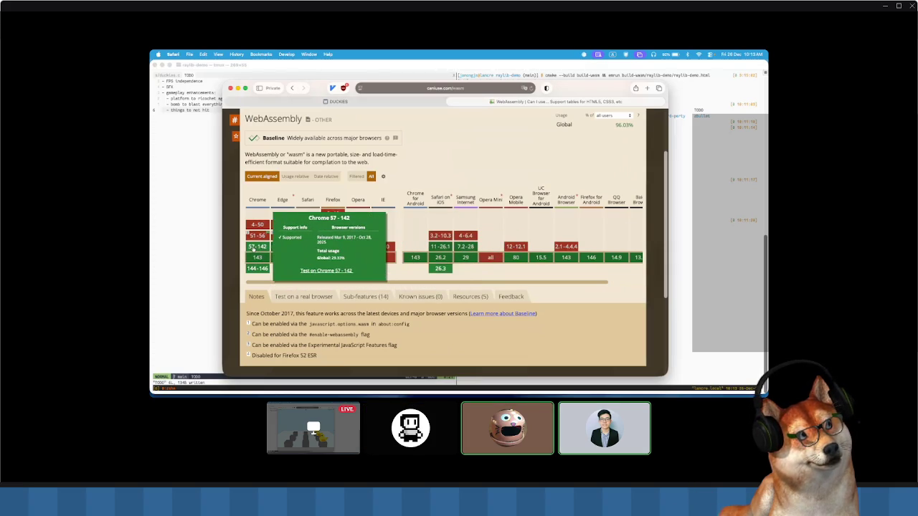
{"action": "mouse_move", "coordinate": [283, 247]}
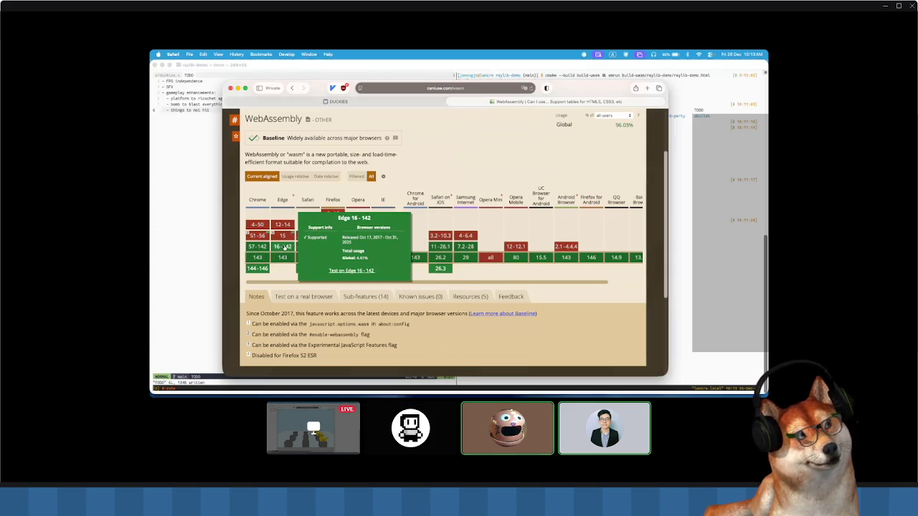
{"action": "mouse_move", "coordinate": [333, 247]}
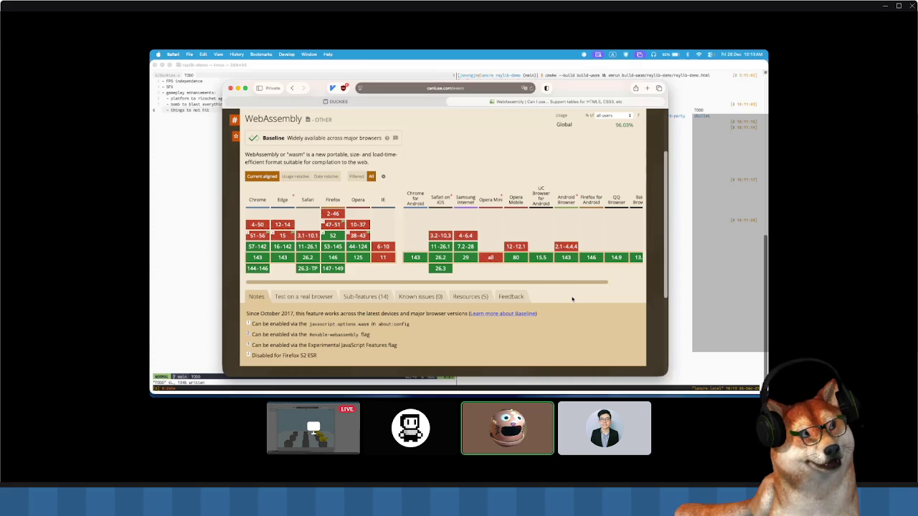
- Switch from the Can I use page back to Terminal
{"action": "key", "text": "super+Tab"}
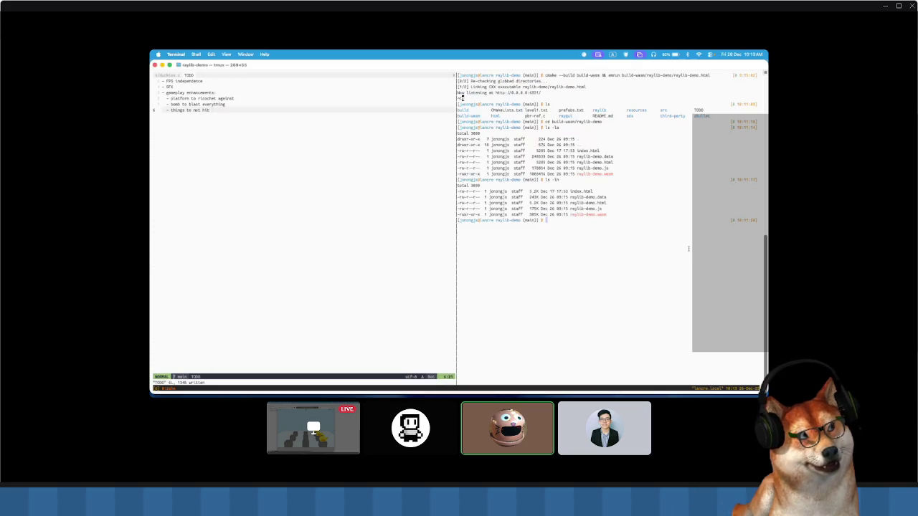
- Open raylib-demo.html in vi in the right pane, enlarge the text, quit, and clear the pane
{"action": "type", "text": "ib-demo.html"}
{"action": "key", "text": "Return"}
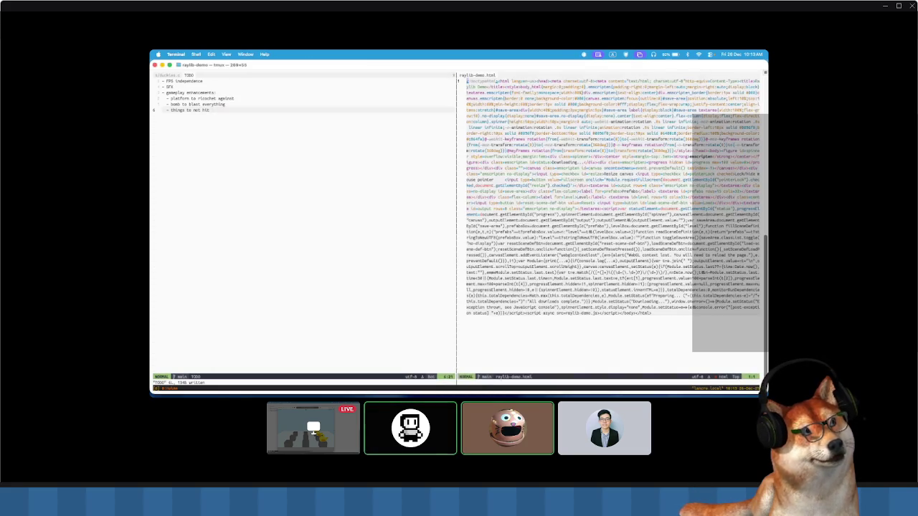
{"action": "key", "text": "super+equal"}
{"action": "key", "text": "Return"}
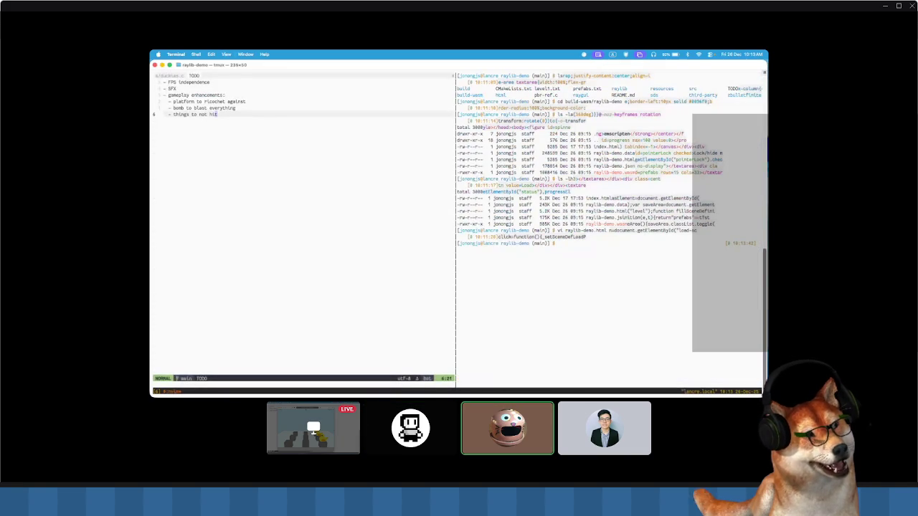
{"action": "key", "text": "ctrl+l"}
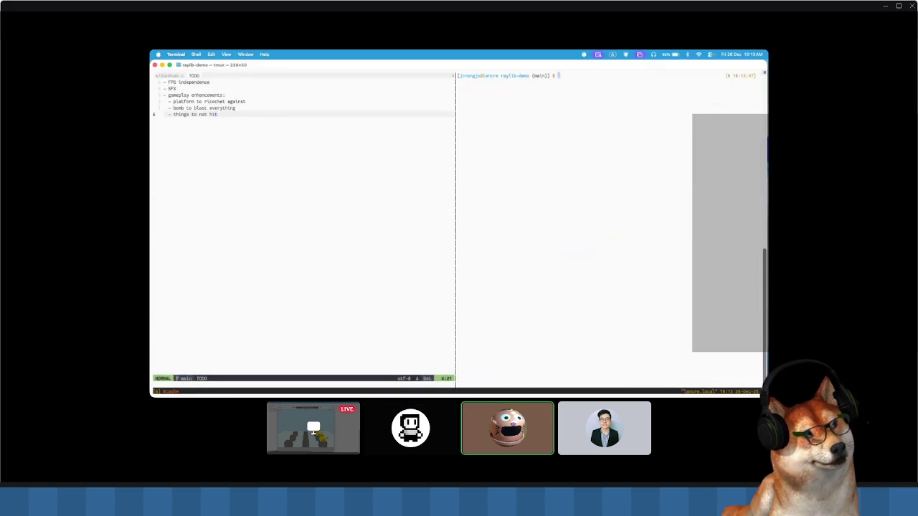
- In the left Neovim pane, find files matching 'html' and open html/raylib-demo.html
{"action": "key", "text": "ctrl+h"}
{"action": "key", "text": "ctrl+p"}
{"action": "type", "text": "html"}
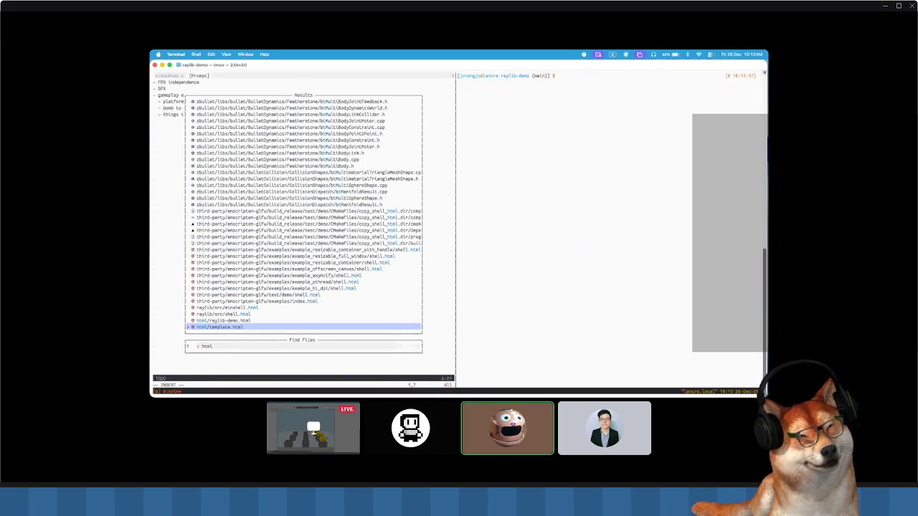
{"action": "key", "text": "Up"}
{"action": "key", "text": "Return"}
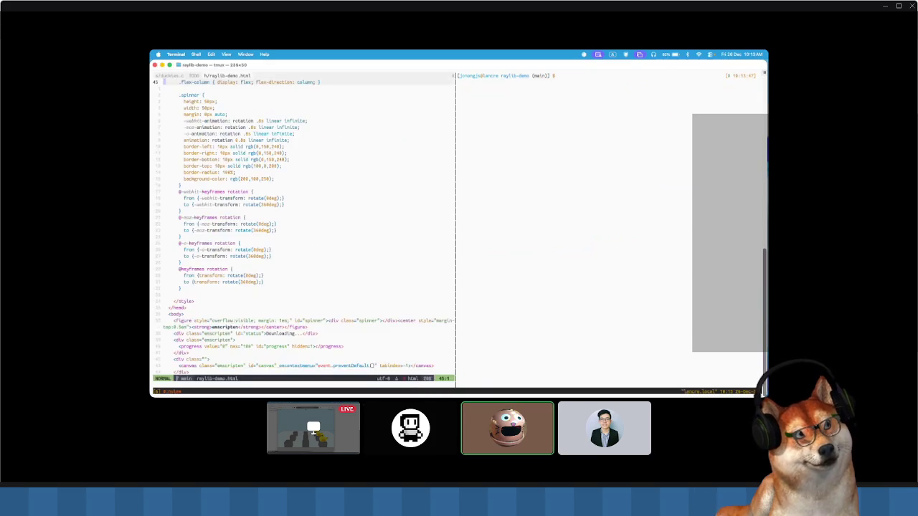
- Page through raylib-demo.html with larger text, down to the script variables
{"action": "key", "text": "ctrl+f"}
{"action": "scroll", "coordinate": [304, 229], "scroll_direction": "down", "scroll_amount": 12}
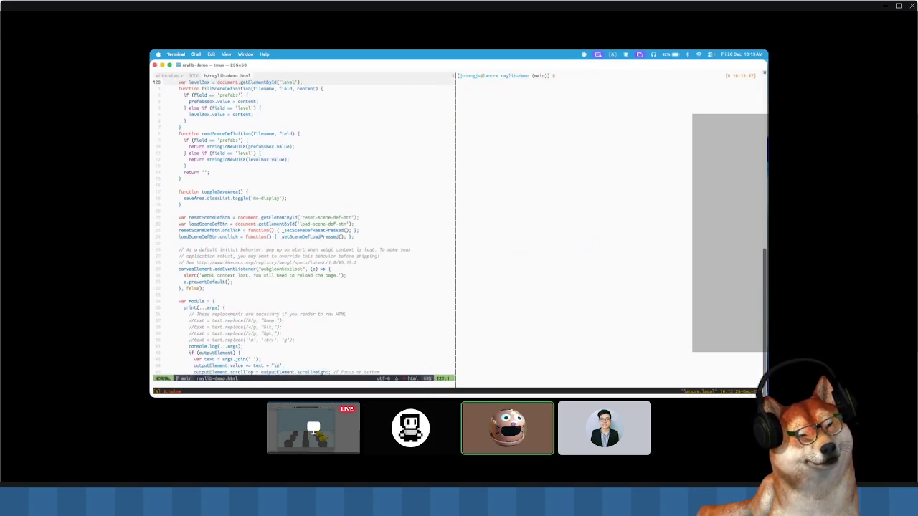
{"action": "key", "text": "super+equal"}
{"action": "scroll", "coordinate": [304, 229], "scroll_direction": "up", "scroll_amount": 3}
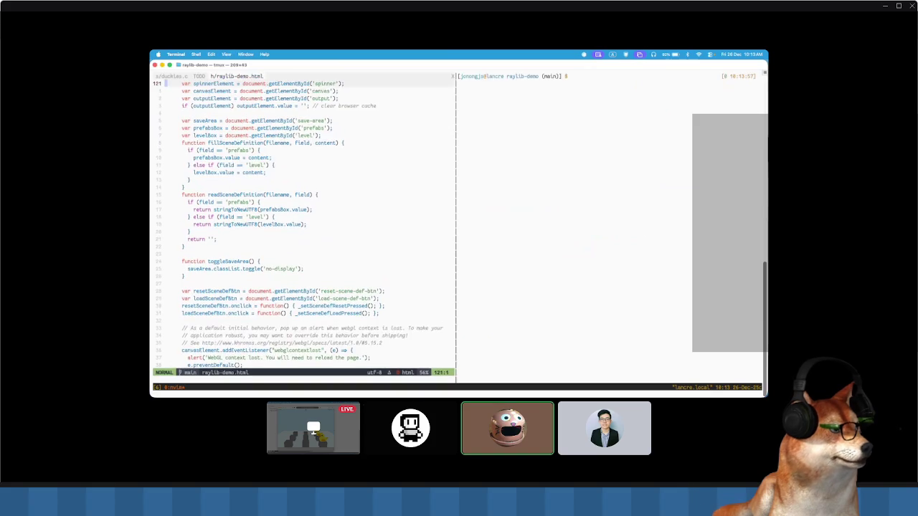
{"action": "scroll", "coordinate": [304, 229], "scroll_direction": "up", "scroll_amount": 1}
{"action": "key", "text": "j"}
{"action": "key", "text": "j"}
{"action": "key", "text": "j"}
{"action": "key", "text": "j"}
{"action": "key", "text": "j"}
{"action": "key", "text": "j"}
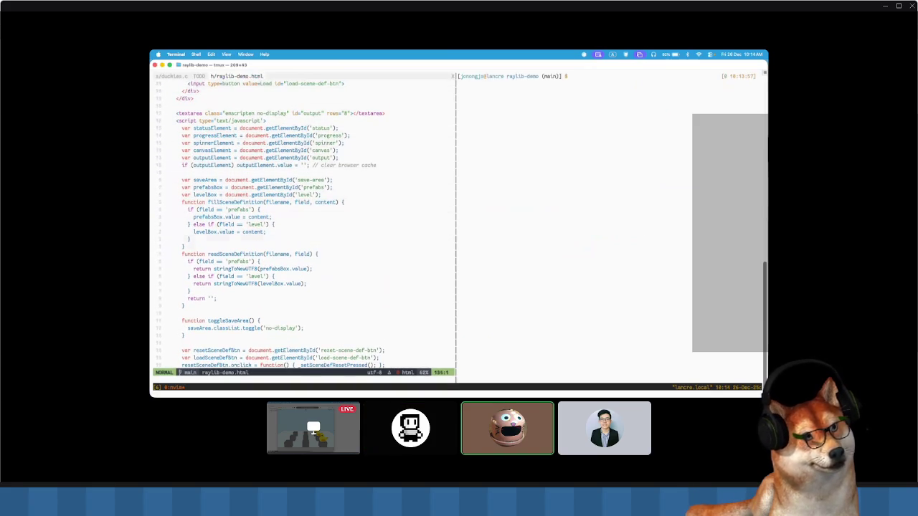
- Search /module to reach the Module definitions, then clear highlights with :noh and read setStatus
{"action": "type", "text": "/wasm"}
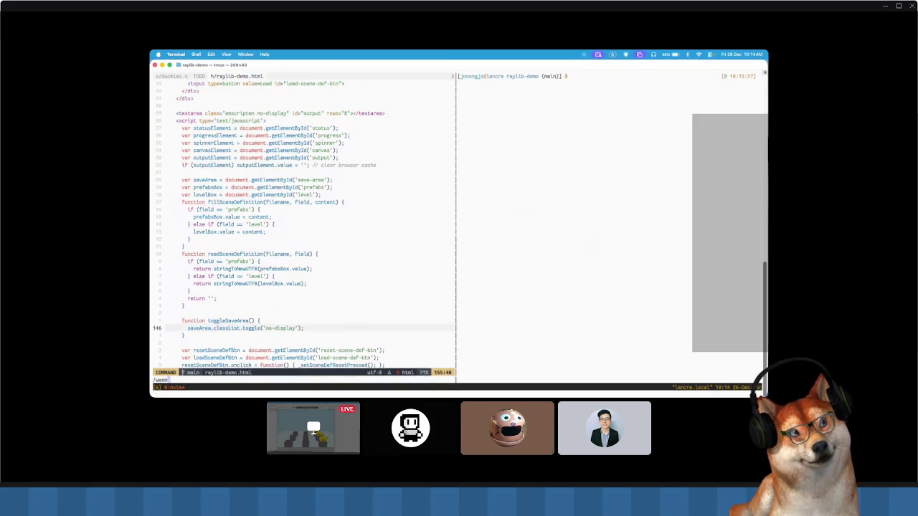
{"action": "key", "text": "BackSpace"}
{"action": "key", "text": "BackSpace"}
{"action": "key", "text": "BackSpace"}
{"action": "type", "text": "module"}
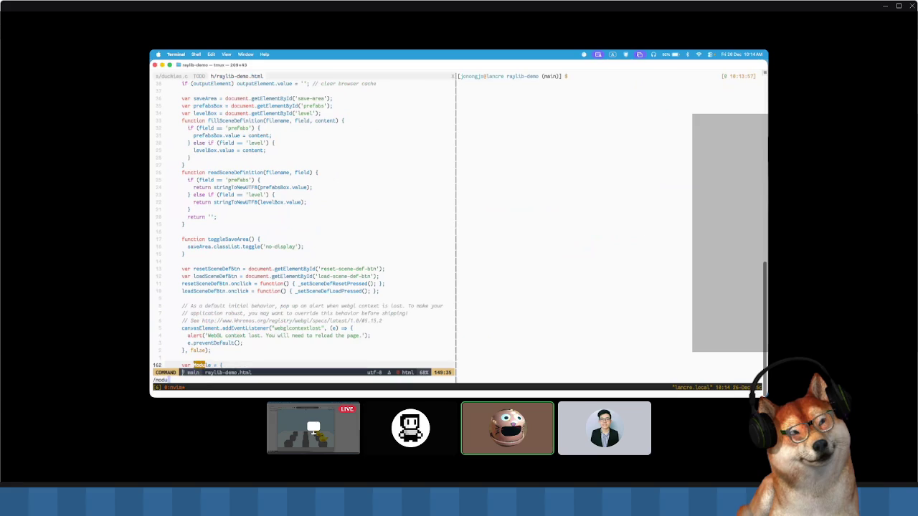
{"action": "key", "text": "Return"}
{"action": "key", "text": "j"}
{"action": "key", "text": "j"}
{"action": "key", "text": "j"}
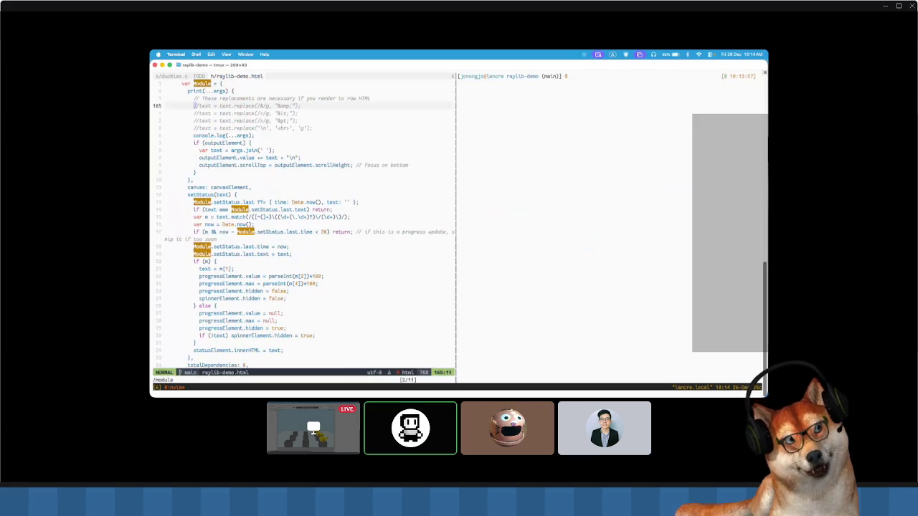
{"action": "type", "text": ":noh"}
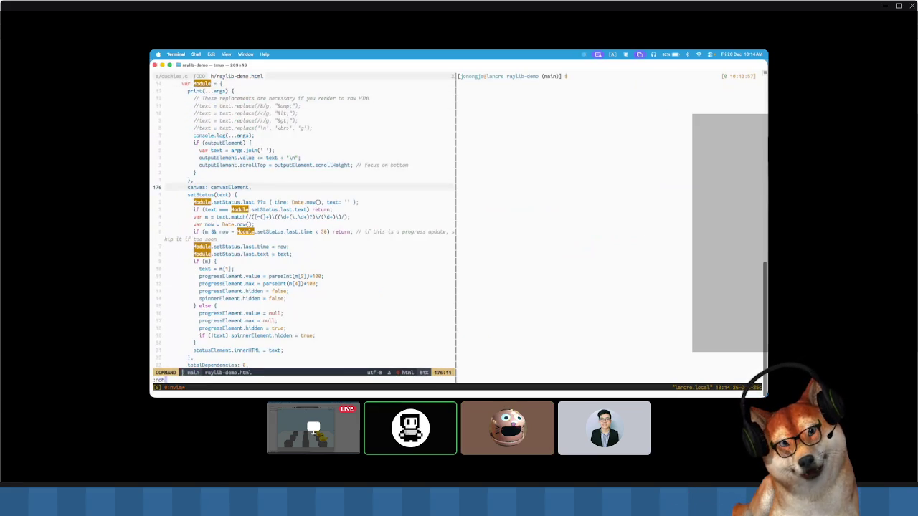
{"action": "key", "text": "Return"}
{"action": "key", "text": "j"}
{"action": "key", "text": "j"}
{"action": "key", "text": "j"}
{"action": "key", "text": "j"}
{"action": "key", "text": "j"}
{"action": "key", "text": "j"}
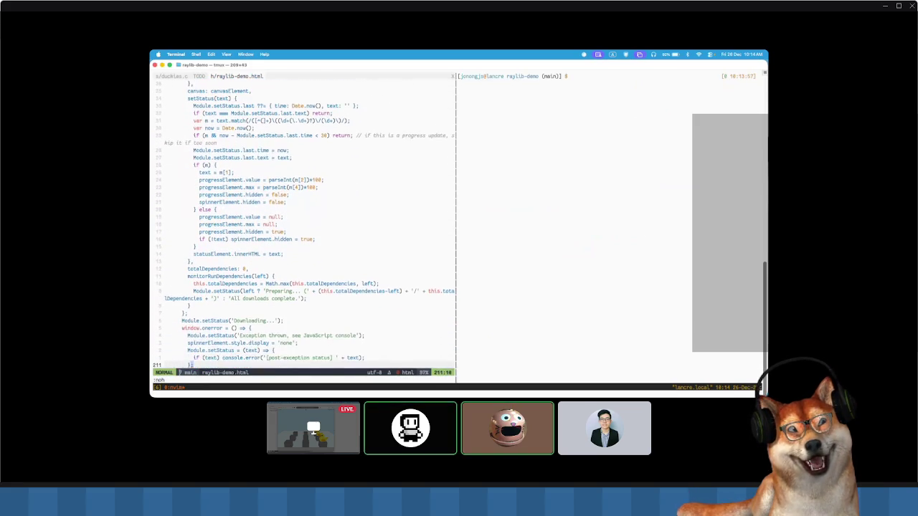
- Jump to the SCRIPT placeholder at the file's end, then return to the caniuse page in Safari
{"action": "key", "text": "G"}
{"action": "key", "text": "k"}
{"action": "key", "text": "k"}
{"action": "key", "text": "k"}
{"action": "key", "text": "k"}
{"action": "key", "text": "k"}
{"action": "key", "text": "k"}
{"action": "key", "text": "k"}
{"action": "key", "text": "k"}
{"action": "key", "text": "k"}
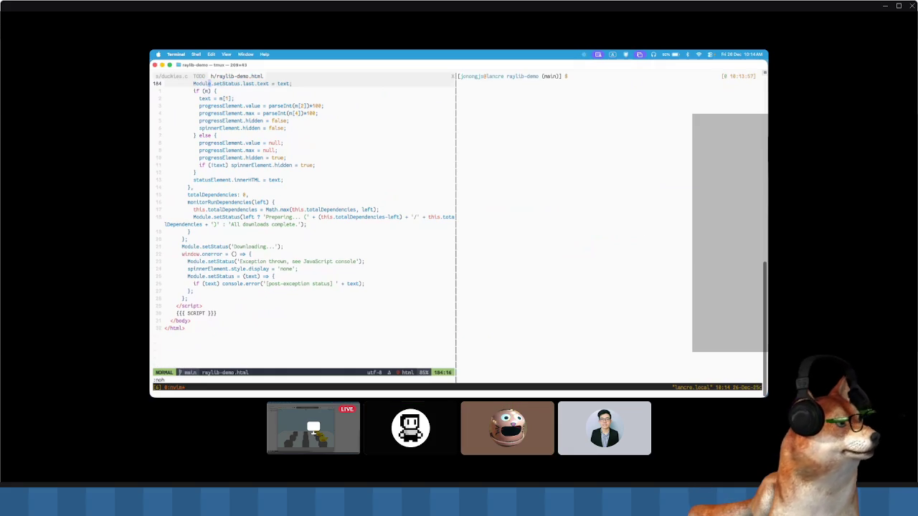
{"action": "key", "text": "super+Tab"}
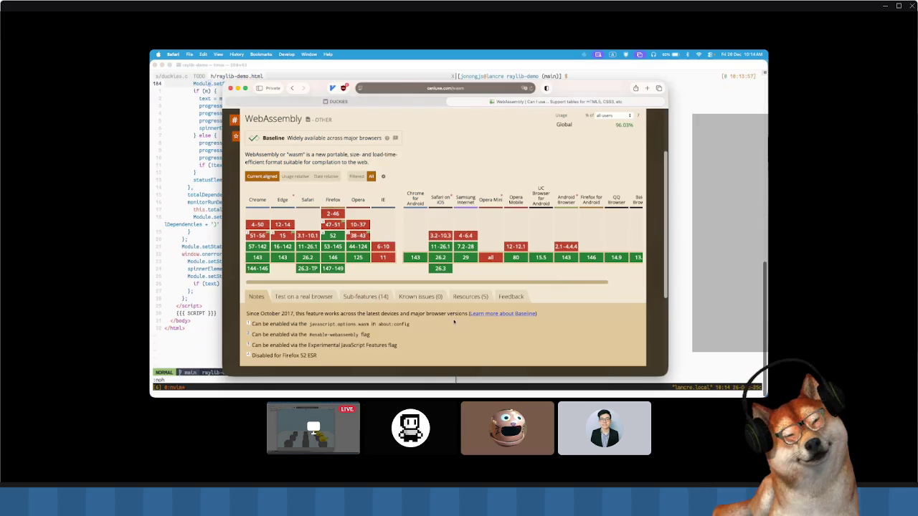
- Search for asm.js in a new tab and open the MDN Web Docs asm.js article
{"action": "key", "text": "super+t"}
{"action": "type", "text": "wasm"}
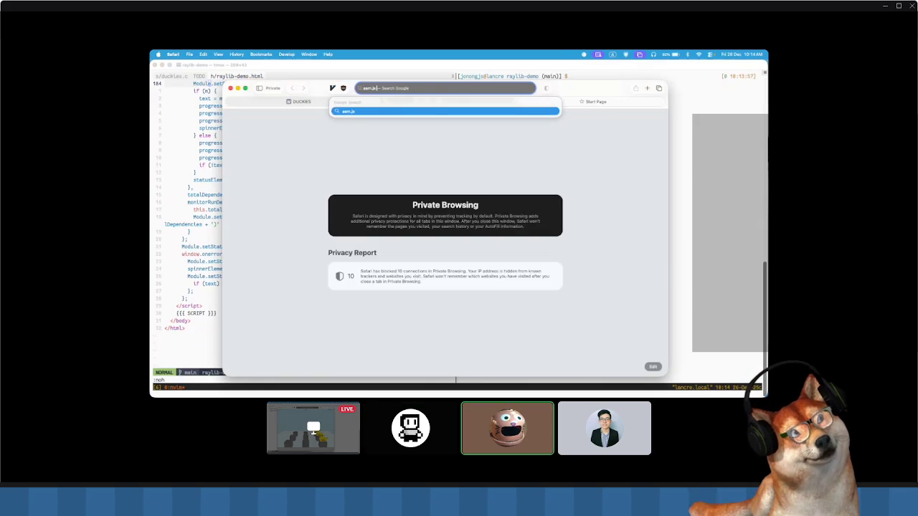
{"action": "type", "text": ".js"}
{"action": "key", "text": "Return"}
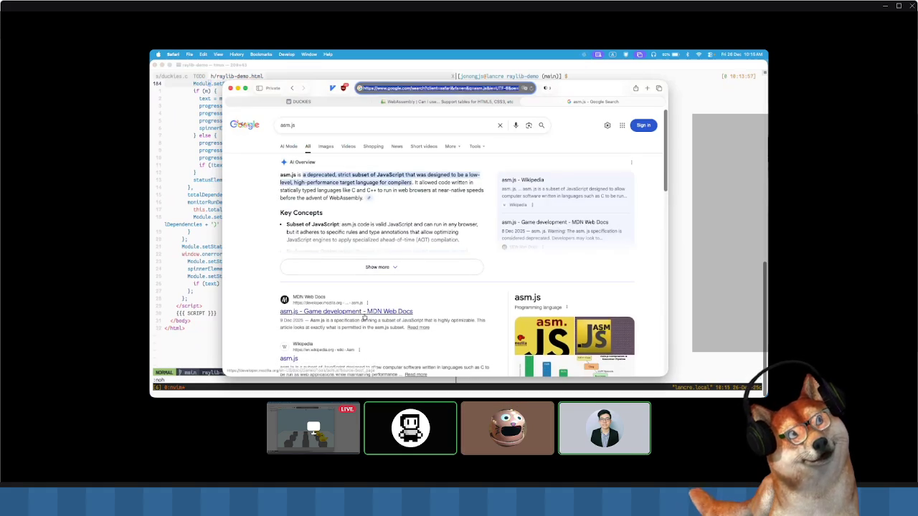
{"action": "left_click", "coordinate": [365, 314]}
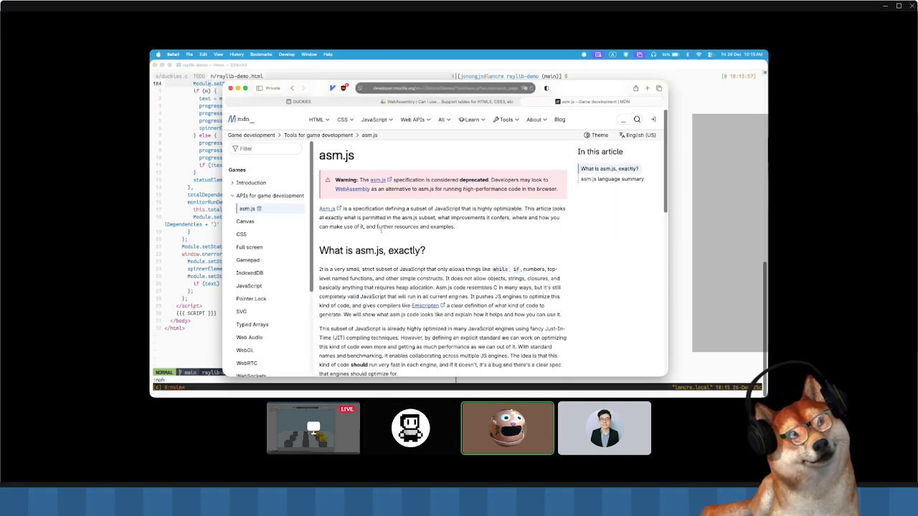
{"action": "scroll", "coordinate": [379, 215], "scroll_direction": "down", "scroll_amount": 1}
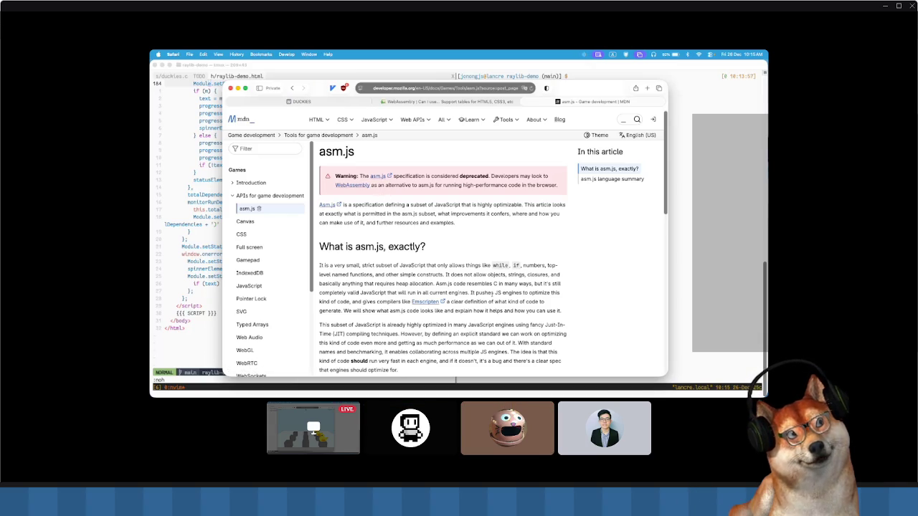
{"action": "scroll", "coordinate": [532, 317], "scroll_direction": "down", "scroll_amount": 2}
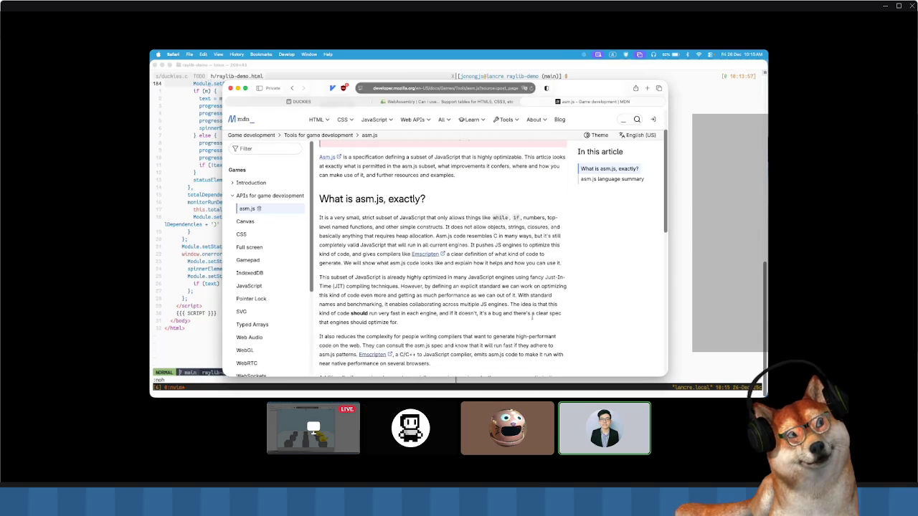
{"action": "scroll", "coordinate": [543, 318], "scroll_direction": "down", "scroll_amount": 1}
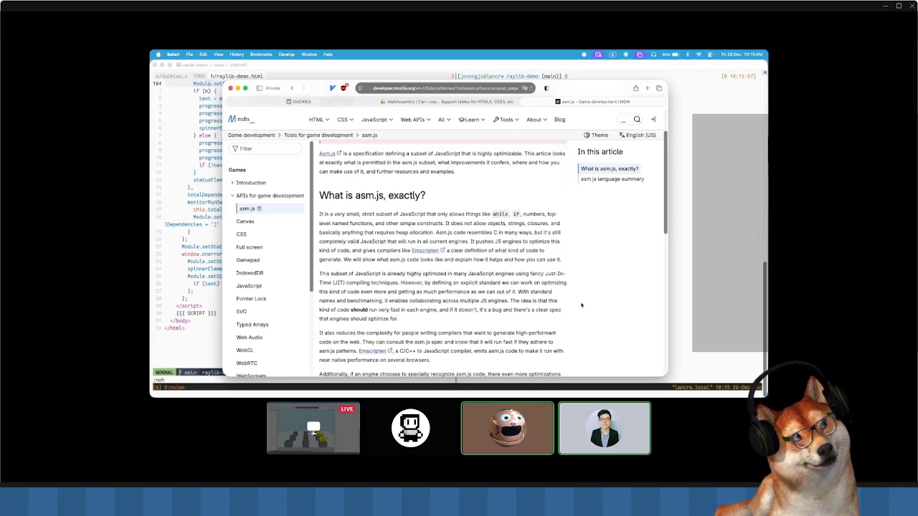
{"action": "scroll", "coordinate": [581, 305], "scroll_direction": "down", "scroll_amount": 5}
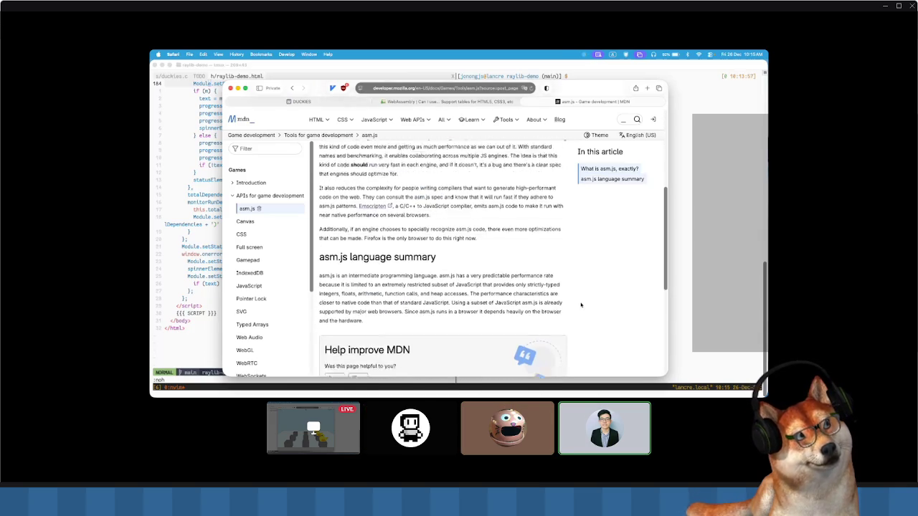
{"action": "scroll", "coordinate": [580, 304], "scroll_direction": "down", "scroll_amount": 3}
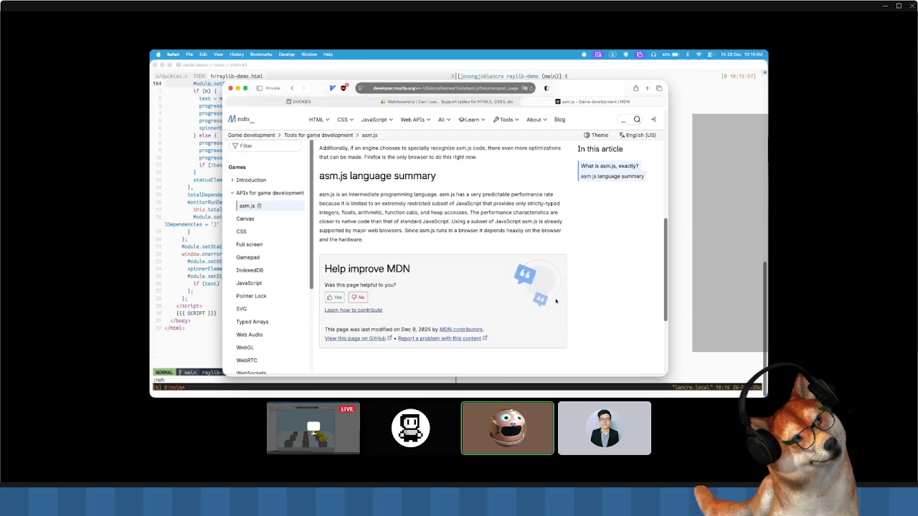
{"action": "key", "text": "super+t"}
{"action": "type", "text": "emscripten asm"}
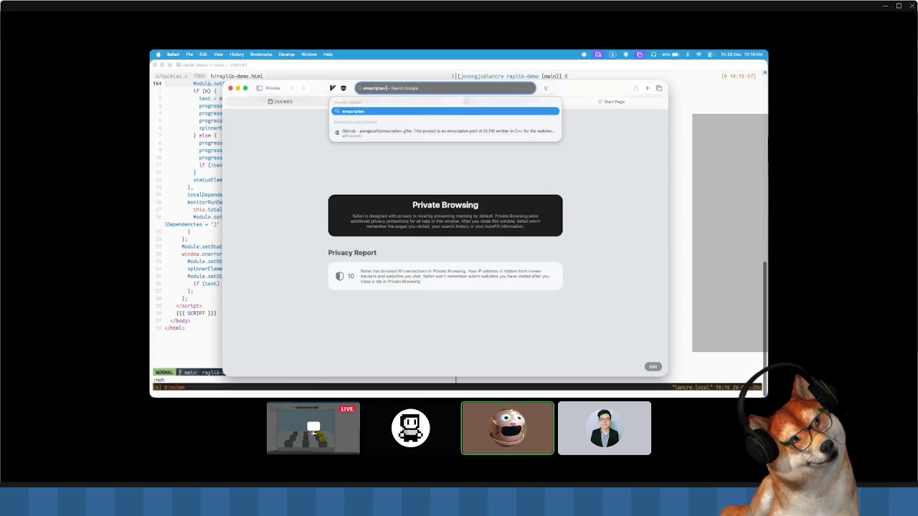
{"action": "type", "text": ".js"}
- Run the 'emscripten asm.js' search and open the GitHub issue 'Compile to ASM.js #18013'
{"action": "key", "text": "Return"}
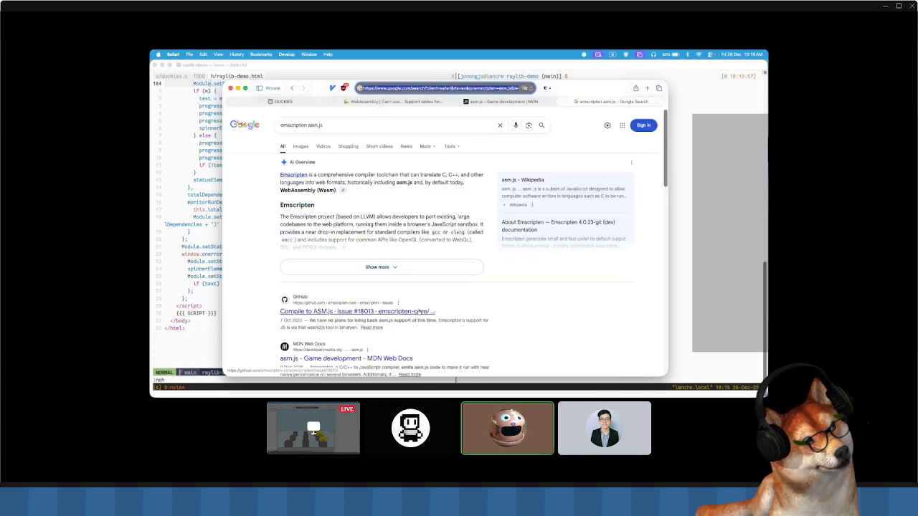
{"action": "left_click", "coordinate": [439, 311]}
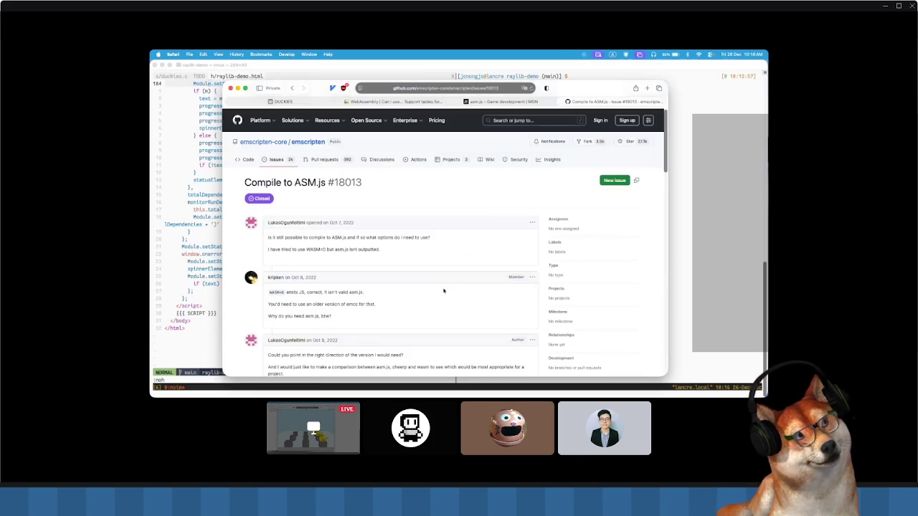
- Highlight the first comment's question and scroll through the Compile to ASM.js discussion
{"action": "left_click_drag", "start_coordinate": [303, 237], "coordinate": [377, 238]}
{"action": "left_click", "coordinate": [389, 240]}
{"action": "scroll", "coordinate": [320, 293], "scroll_direction": "down", "scroll_amount": 2}
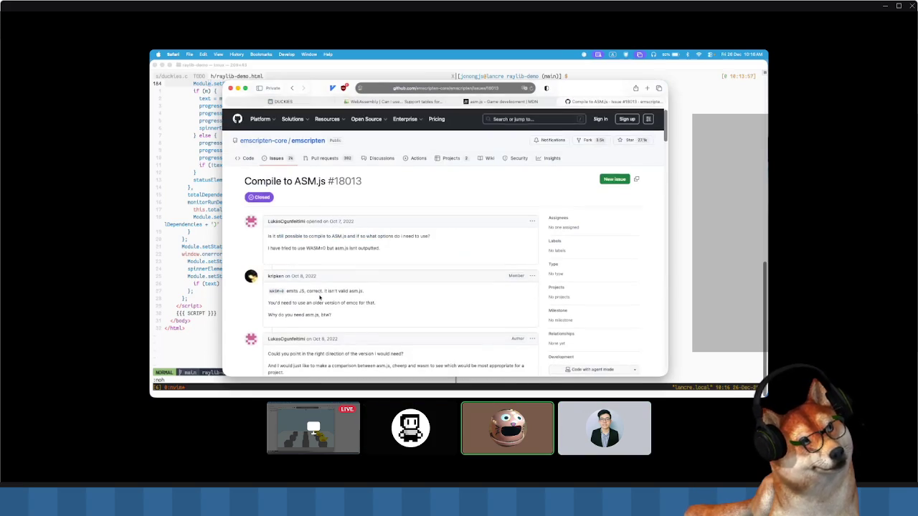
{"action": "scroll", "coordinate": [320, 293], "scroll_direction": "down", "scroll_amount": 2}
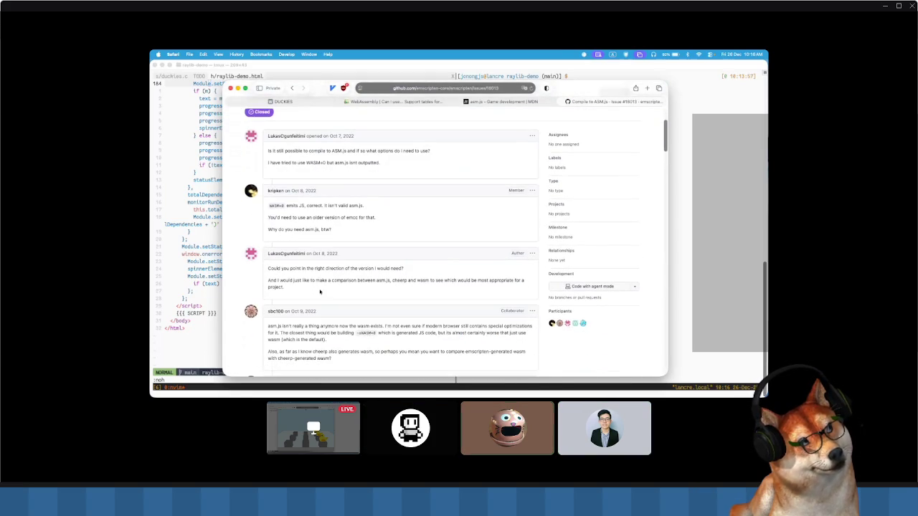
{"action": "scroll", "coordinate": [313, 282], "scroll_direction": "down", "scroll_amount": 4}
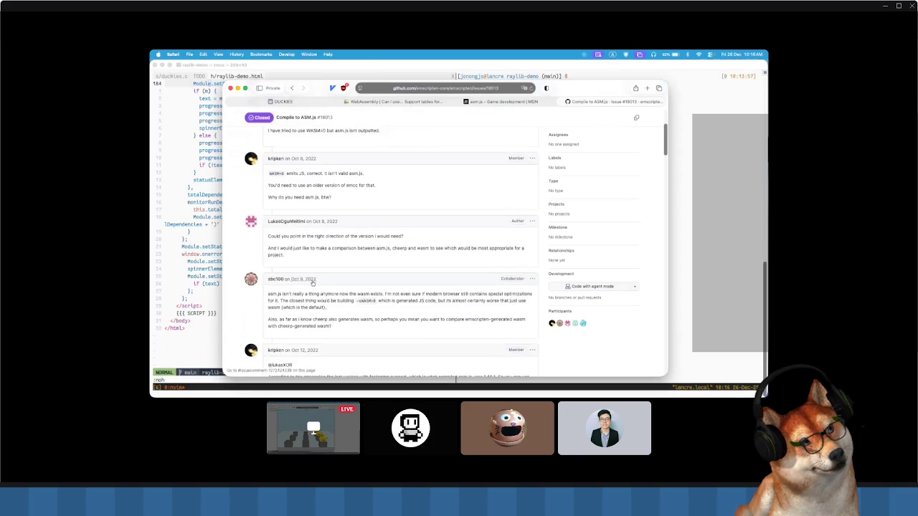
{"action": "scroll", "coordinate": [343, 332], "scroll_direction": "down", "scroll_amount": 3}
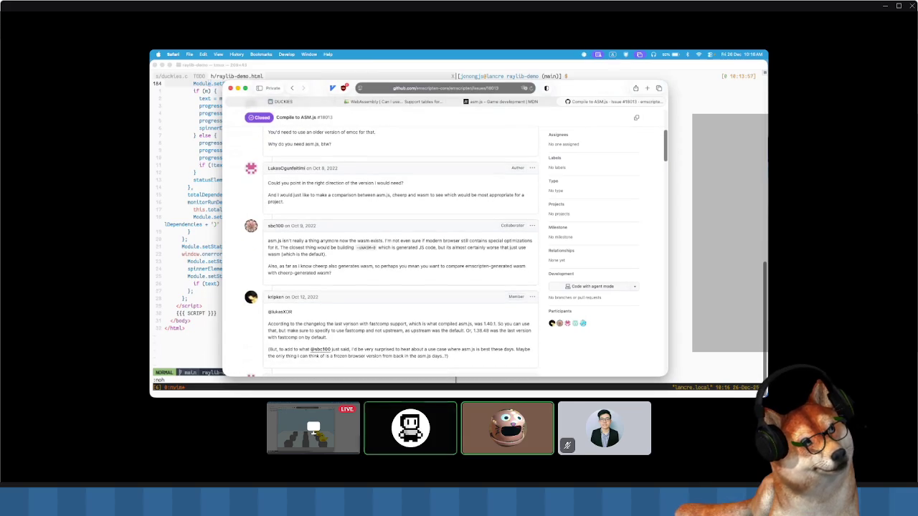
{"action": "scroll", "coordinate": [346, 329], "scroll_direction": "down", "scroll_amount": 3}
{"action": "scroll", "coordinate": [337, 315], "scroll_direction": "down", "scroll_amount": 15}
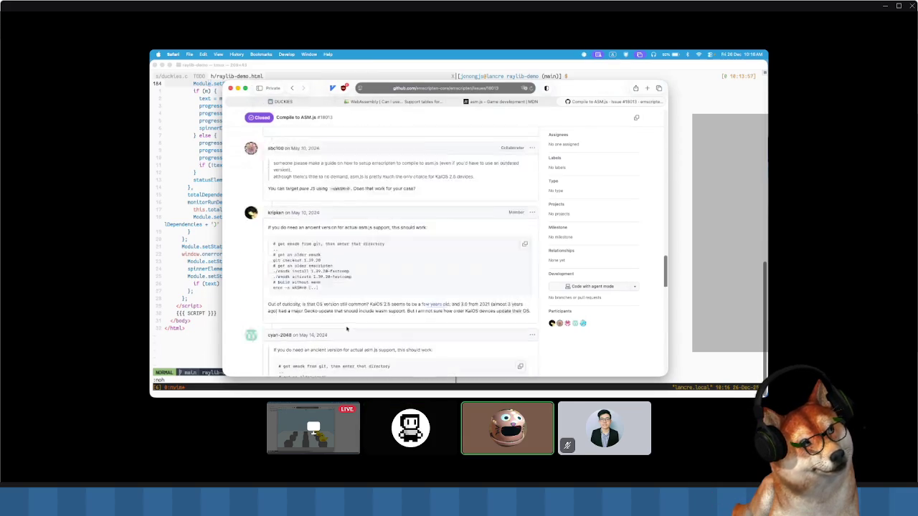
{"action": "scroll", "coordinate": [303, 282], "scroll_direction": "up", "scroll_amount": 3}
- Highlight the comments saying the old build worked, then switch back to the MDN and duck game tabs
{"action": "left_click_drag", "start_coordinate": [268, 265], "coordinate": [392, 291]}
{"action": "left_click", "coordinate": [313, 253]}
{"action": "scroll", "coordinate": [312, 253], "scroll_direction": "up", "scroll_amount": 1}
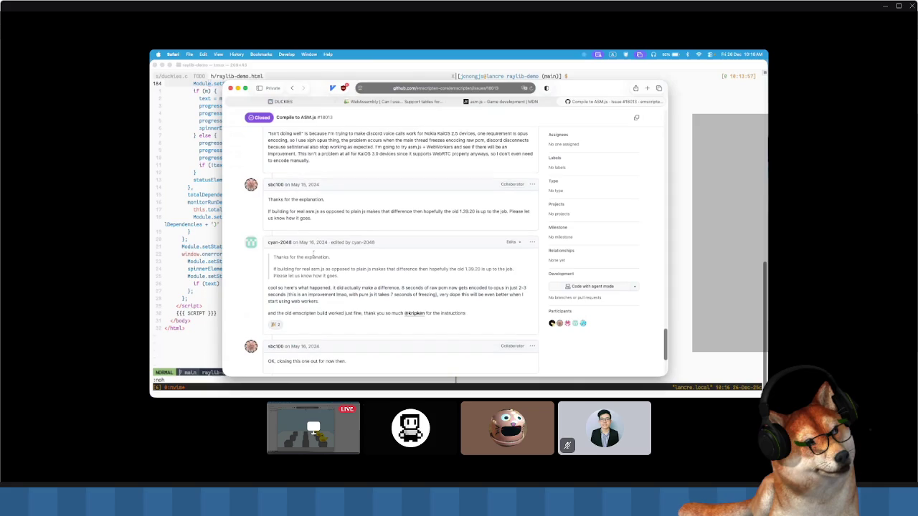
{"action": "left_click_drag", "start_coordinate": [268, 211], "coordinate": [530, 218]}
{"action": "left_click", "coordinate": [283, 324]}
{"action": "left_click_drag", "start_coordinate": [284, 313], "coordinate": [382, 314]}
{"action": "left_click", "coordinate": [518, 300]}
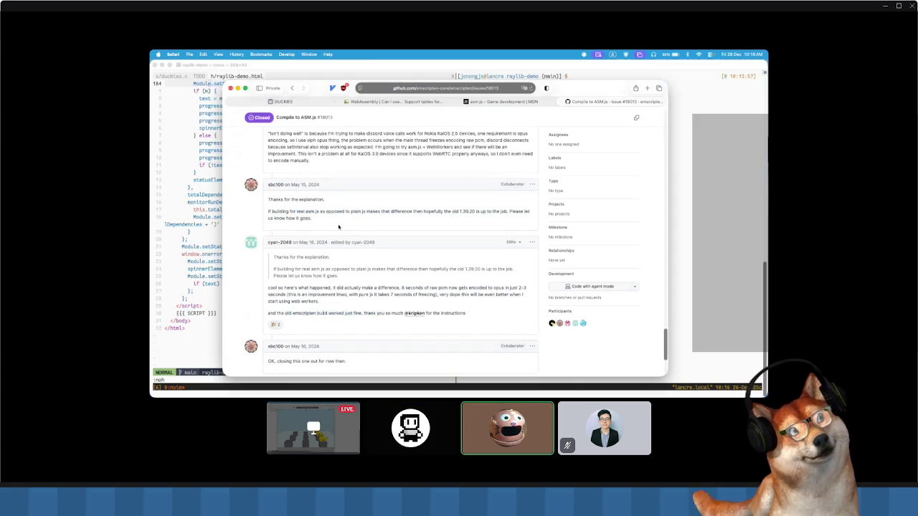
{"action": "key", "text": "ctrl+shift+Tab"}
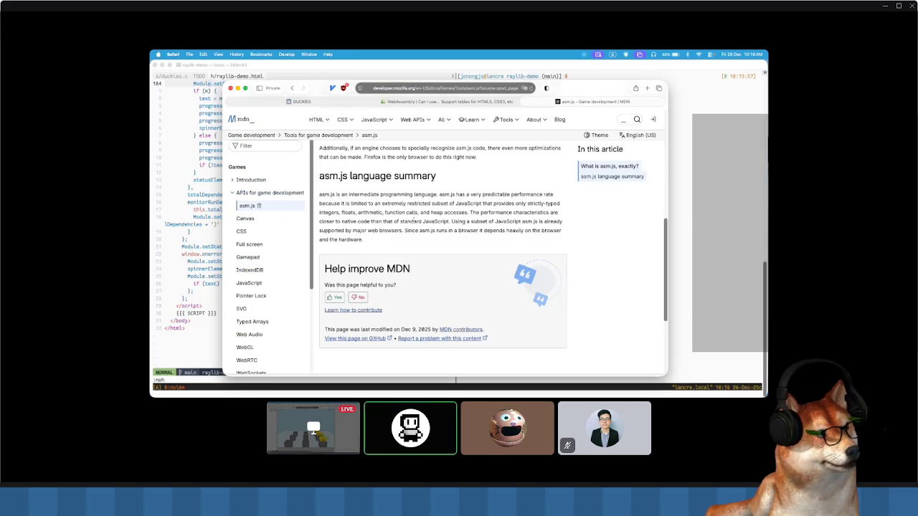
{"action": "key", "text": "ctrl+shift+Tab"}
{"action": "key", "text": "ctrl+shift+Tab"}
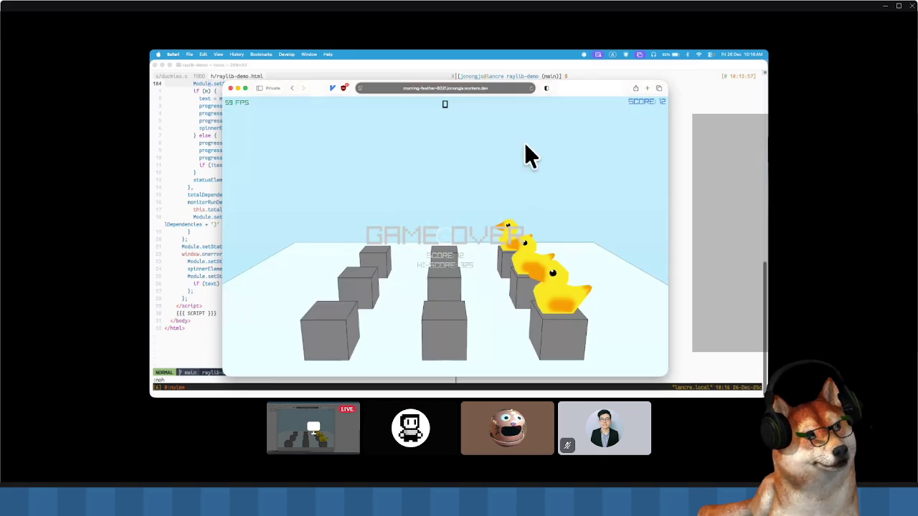
{"action": "left_click", "coordinate": [644, 171]}
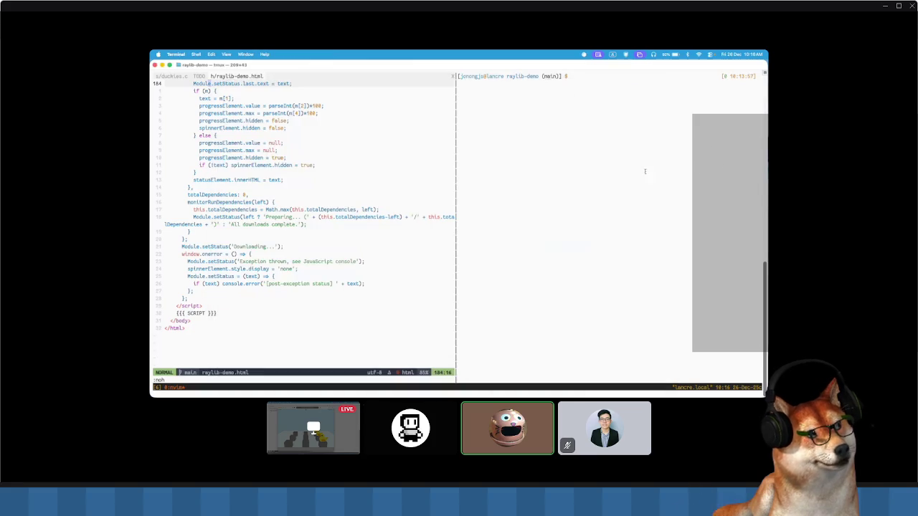
{"action": "left_click", "coordinate": [378, 172]}
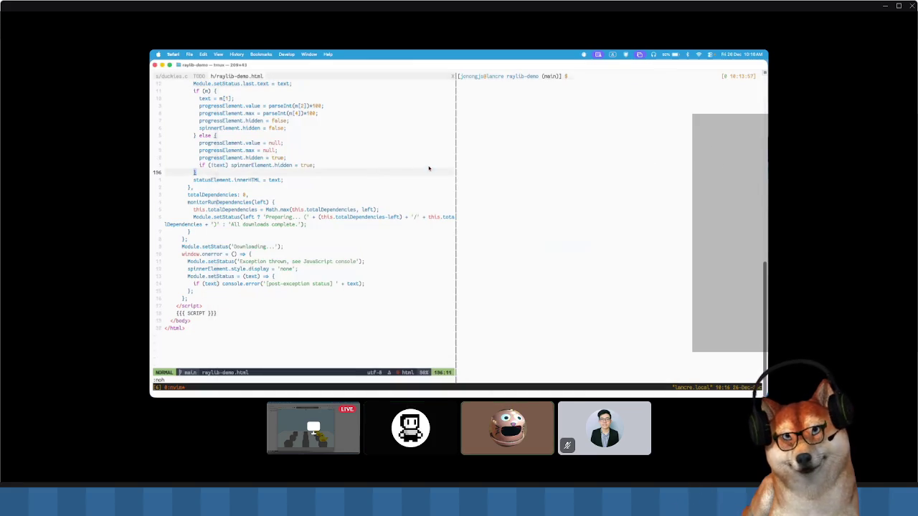
{"action": "key", "text": "super+Tab"}
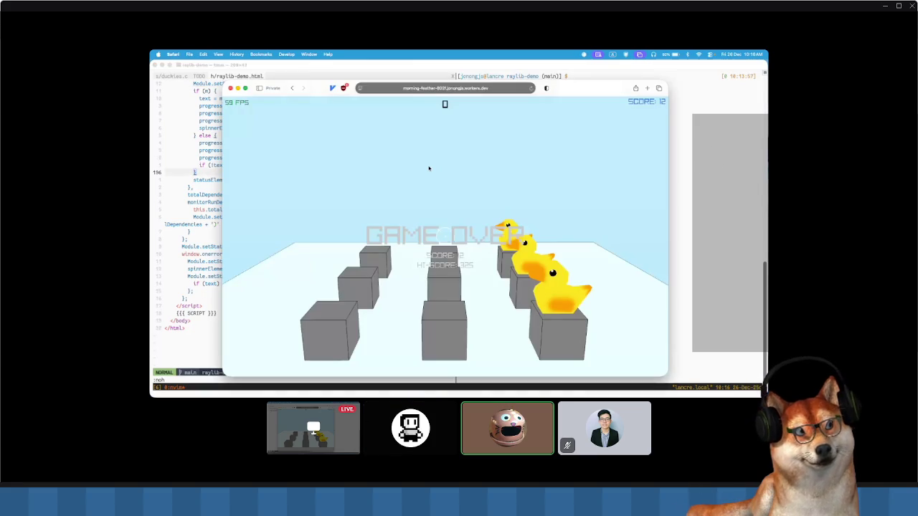
{"action": "key", "text": "super+t"}
{"action": "type", "text": "emscripten c++"}
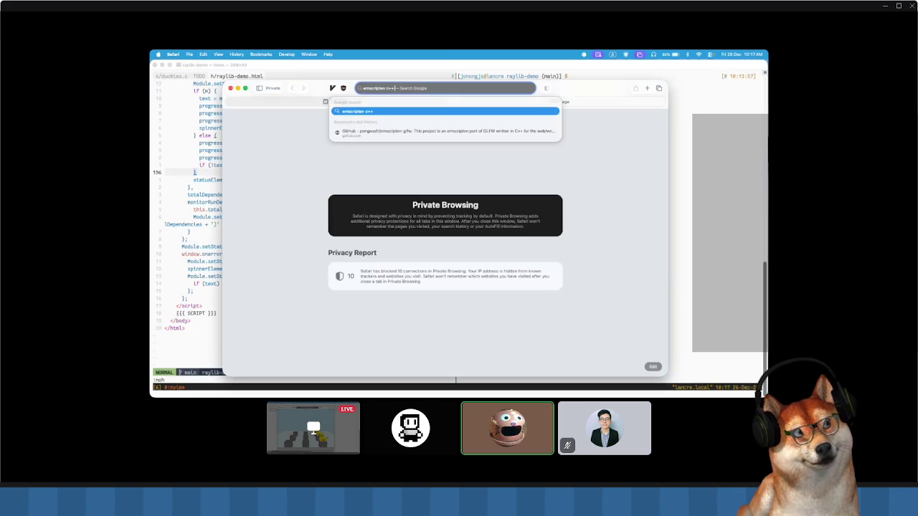
- Run the Google search for 'emscripten c++ support'
{"action": "type", "text": " support"}
{"action": "key", "text": "Return"}
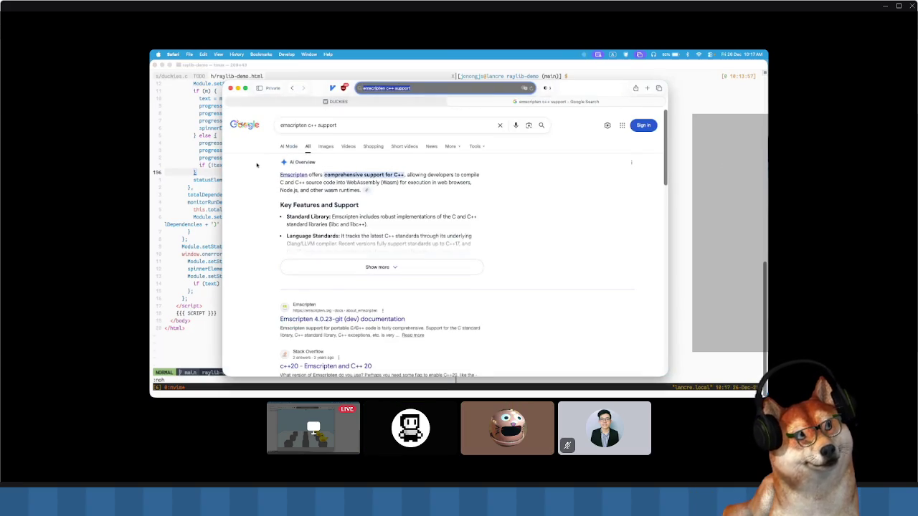
{"action": "scroll", "coordinate": [318, 228], "scroll_direction": "down", "scroll_amount": 1}
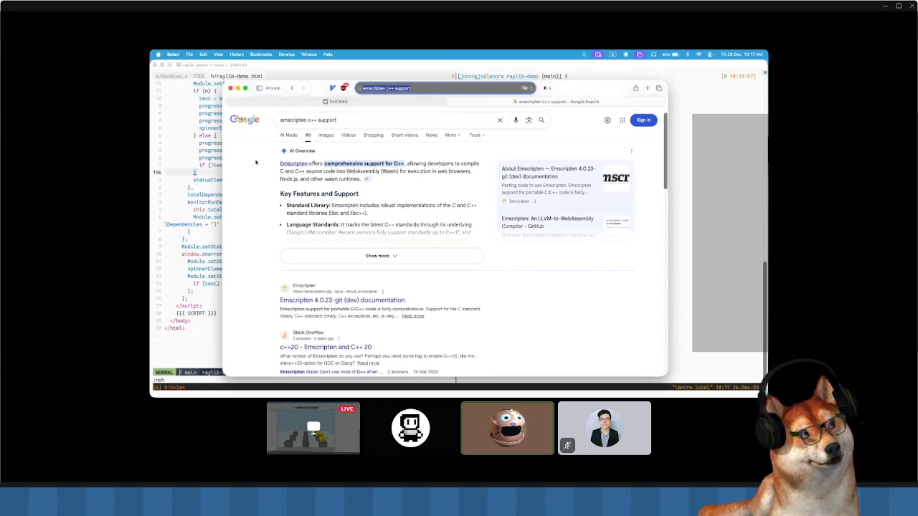
- Expand the AI overview, highlight its supported C++ standards sentence, and open the cited About Emscripten page
{"action": "left_click", "coordinate": [355, 252]}
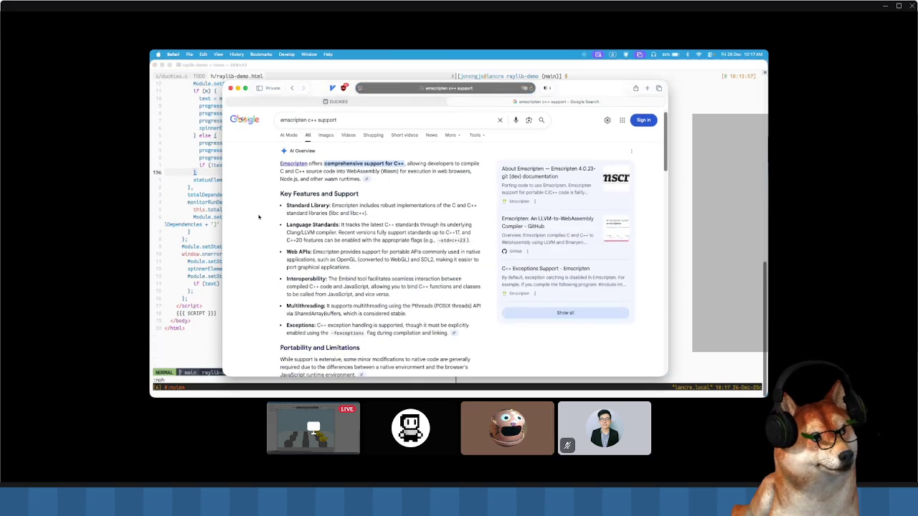
{"action": "scroll", "coordinate": [259, 216], "scroll_direction": "down", "scroll_amount": 1}
{"action": "mouse_move", "coordinate": [334, 226]}
{"action": "left_mouse_down"}
{"action": "mouse_move", "coordinate": [470, 229]}
{"action": "mouse_move", "coordinate": [325, 221]}
{"action": "left_mouse_up"}
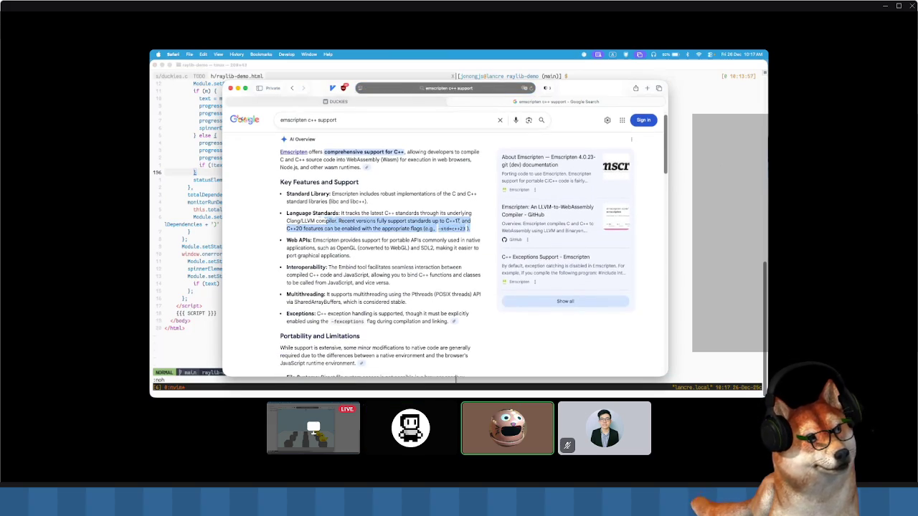
{"action": "left_click", "coordinate": [468, 229]}
- Scroll to the top of About Emscripten and highlight parts of the first bullet
{"action": "scroll", "coordinate": [472, 261], "scroll_direction": "up", "scroll_amount": 6}
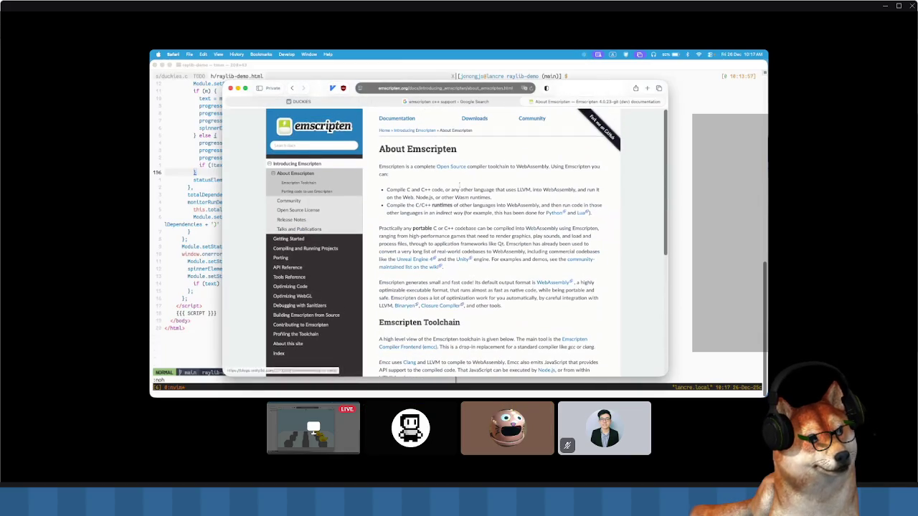
{"action": "left_click_drag", "start_coordinate": [459, 185], "coordinate": [517, 205]}
{"action": "left_click", "coordinate": [497, 195]}
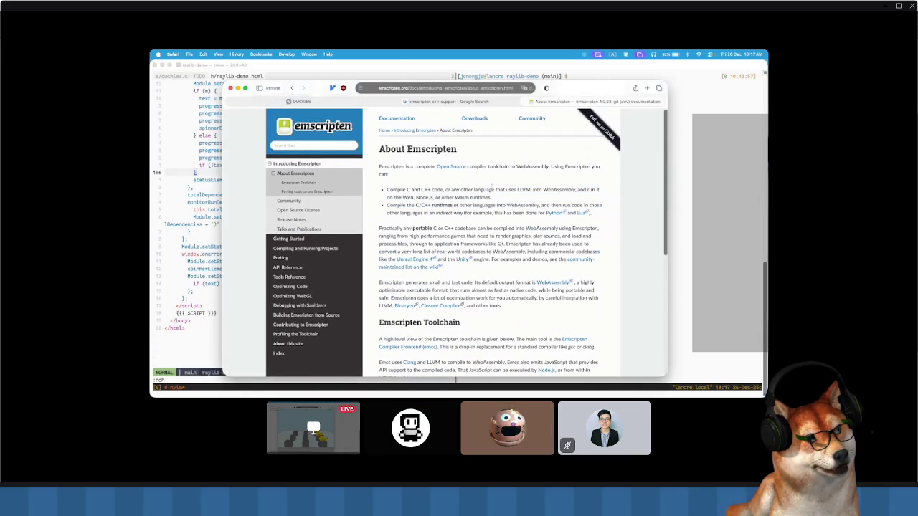
{"action": "mouse_move", "coordinate": [592, 190]}
{"action": "left_mouse_down"}
{"action": "mouse_move", "coordinate": [492, 196]}
{"action": "mouse_move", "coordinate": [512, 204]}
{"action": "mouse_move", "coordinate": [501, 211]}
{"action": "left_mouse_up"}
{"action": "left_click", "coordinate": [491, 196]}
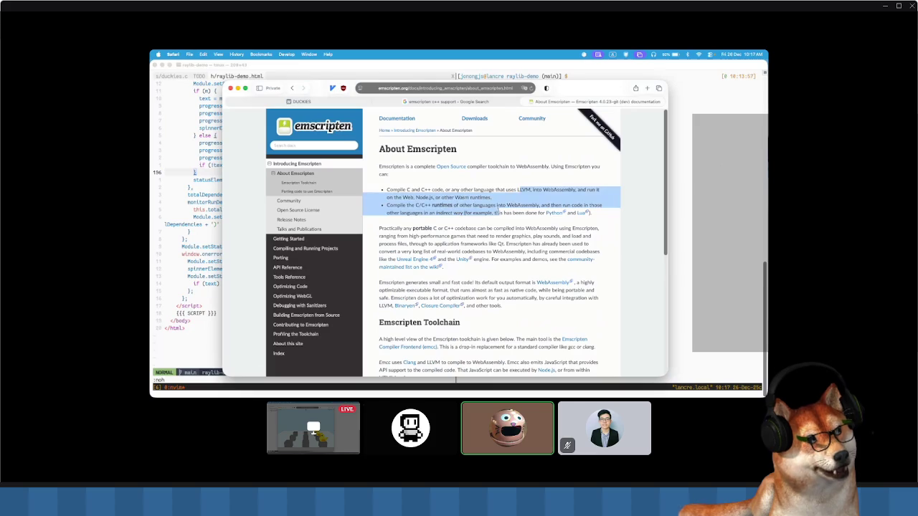
{"action": "left_click", "coordinate": [385, 190]}
- Highlight the second bullet's LLVM text and the word WebAssembly, then open a new private tab
{"action": "left_click_drag", "start_coordinate": [387, 204], "coordinate": [512, 212]}
{"action": "left_click", "coordinate": [512, 210]}
{"action": "left_click", "coordinate": [431, 189]}
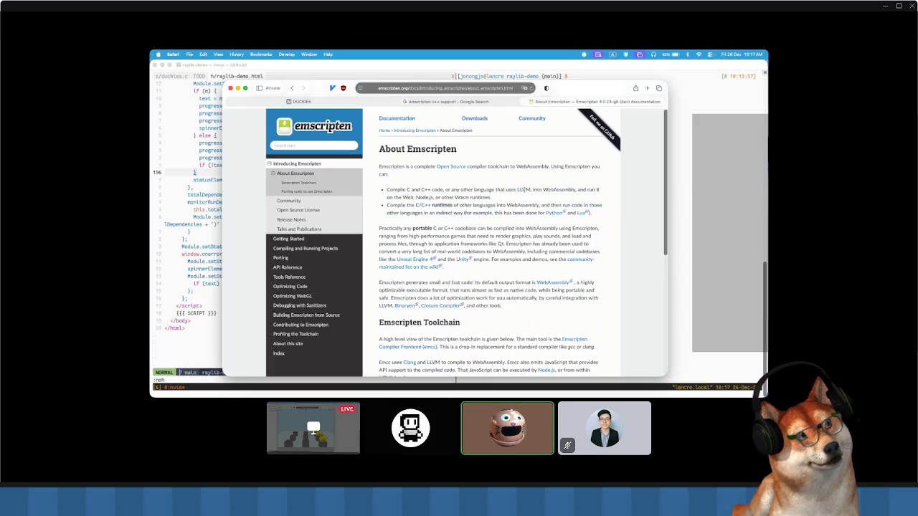
{"action": "double_click", "coordinate": [559, 190]}
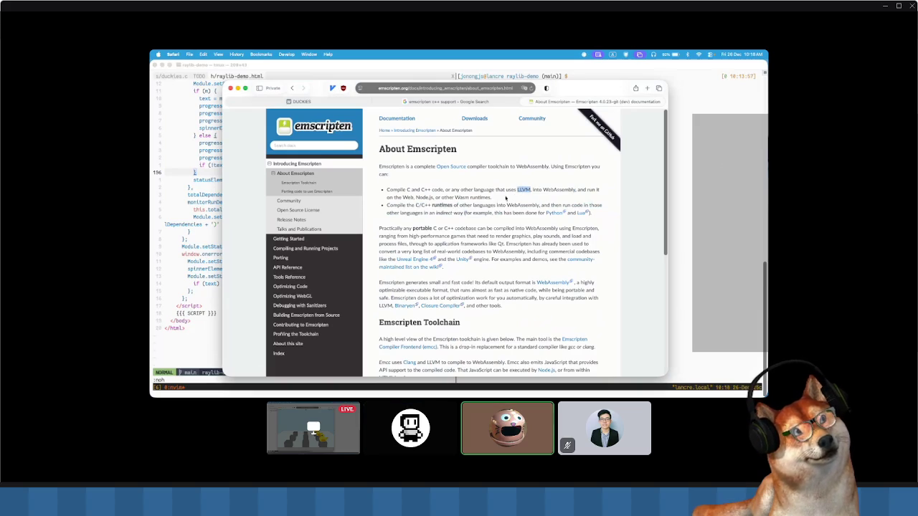
{"action": "left_click", "coordinate": [446, 197]}
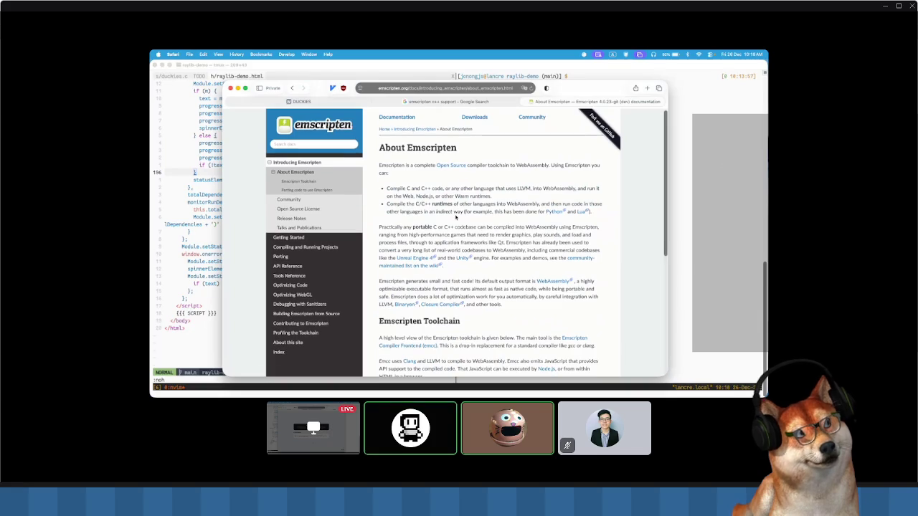
{"action": "key", "text": "super+t"}
- Search for 'clang c++ support' and open the clang.llvm.org C++ status page
{"action": "type", "text": "clang c++ suppor"}
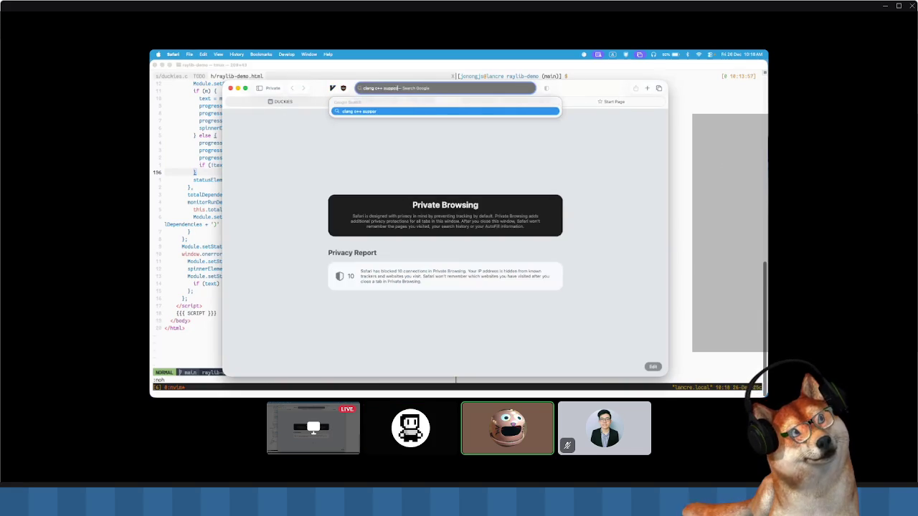
{"action": "type", "text": "t"}
{"action": "key", "text": "Return"}
{"action": "left_click", "coordinate": [345, 181]}
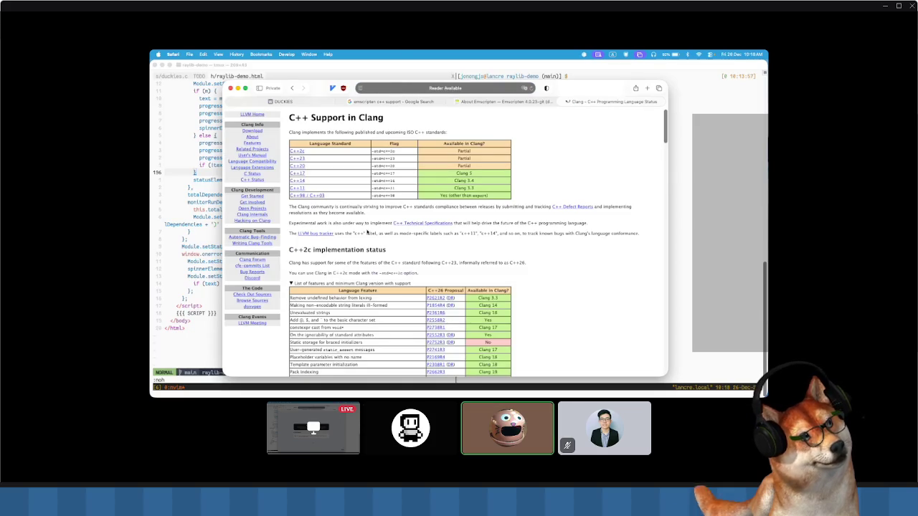
{"action": "scroll", "coordinate": [426, 242], "scroll_direction": "down", "scroll_amount": 3}
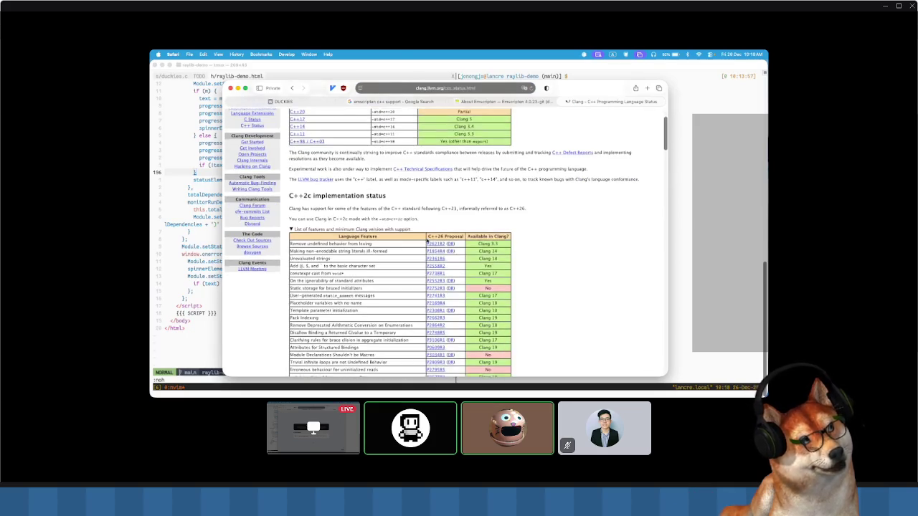
{"action": "scroll", "coordinate": [426, 242], "scroll_direction": "up", "scroll_amount": 3}
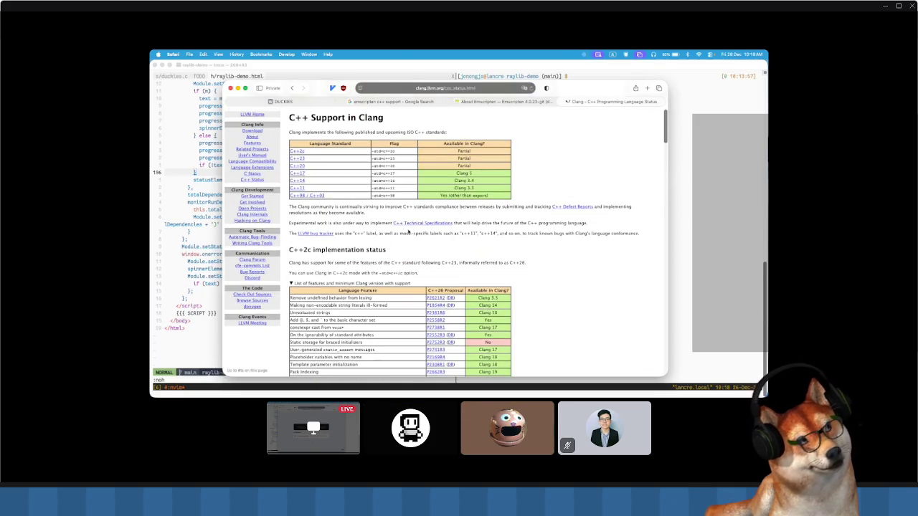
- Highlight the C++26 and C++23 support sentences and the C++17 row of the standards table
{"action": "left_click_drag", "start_coordinate": [335, 262], "coordinate": [526, 263]}
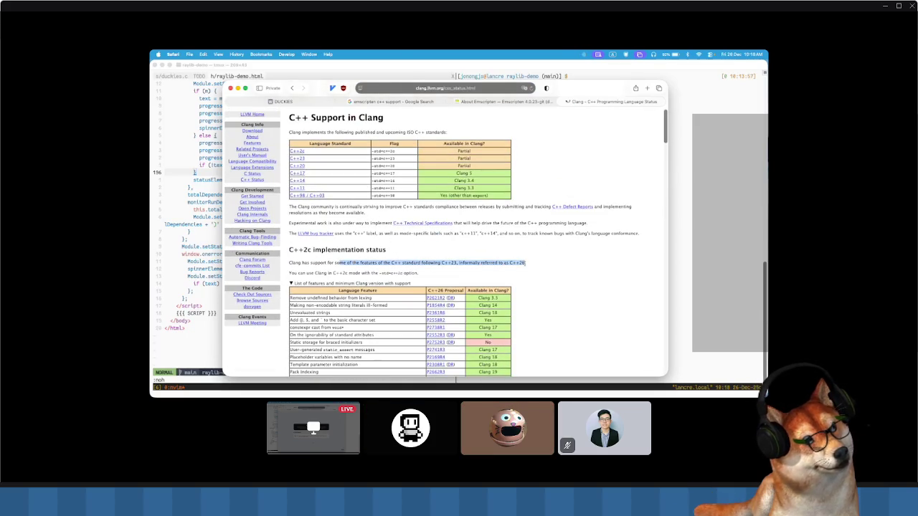
{"action": "left_click", "coordinate": [415, 269]}
{"action": "left_click_drag", "start_coordinate": [400, 263], "coordinate": [456, 263]}
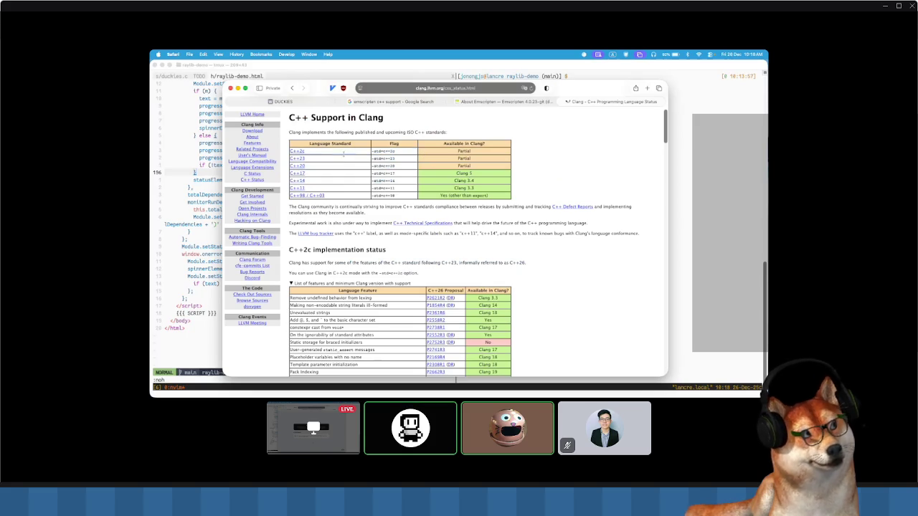
{"action": "mouse_move", "coordinate": [477, 175]}
{"action": "left_mouse_down"}
{"action": "mouse_move", "coordinate": [328, 172]}
{"action": "mouse_move", "coordinate": [373, 174]}
{"action": "left_mouse_up"}
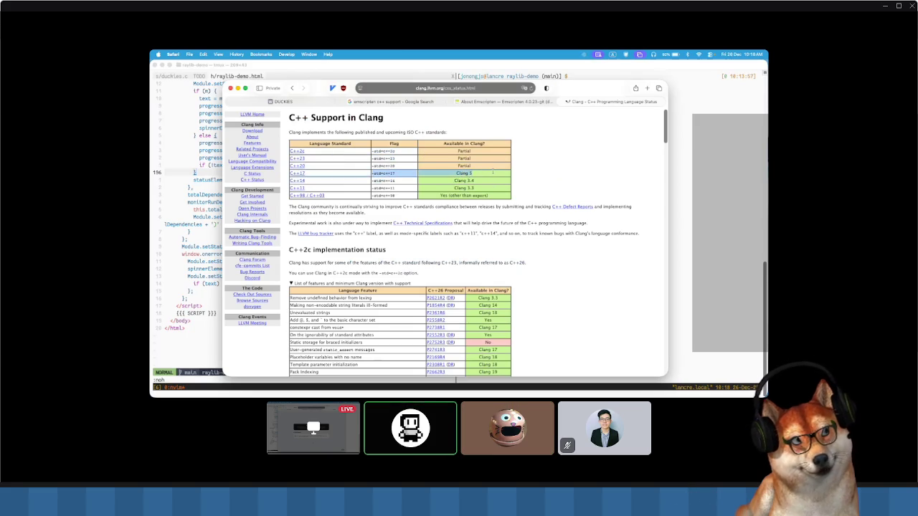
{"action": "left_click", "coordinate": [516, 193]}
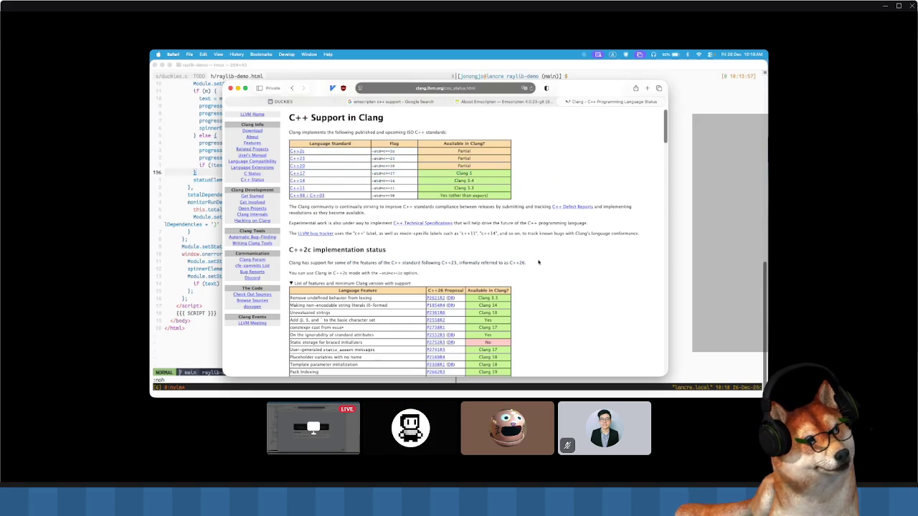
- Scroll down the Clang status page to the constexpr for <cmath> feature row and highlight it
{"action": "scroll", "coordinate": [533, 256], "scroll_direction": "down", "scroll_amount": 1}
{"action": "scroll", "coordinate": [533, 256], "scroll_direction": "down", "scroll_amount": 3}
{"action": "scroll", "coordinate": [530, 256], "scroll_direction": "up", "scroll_amount": 2}
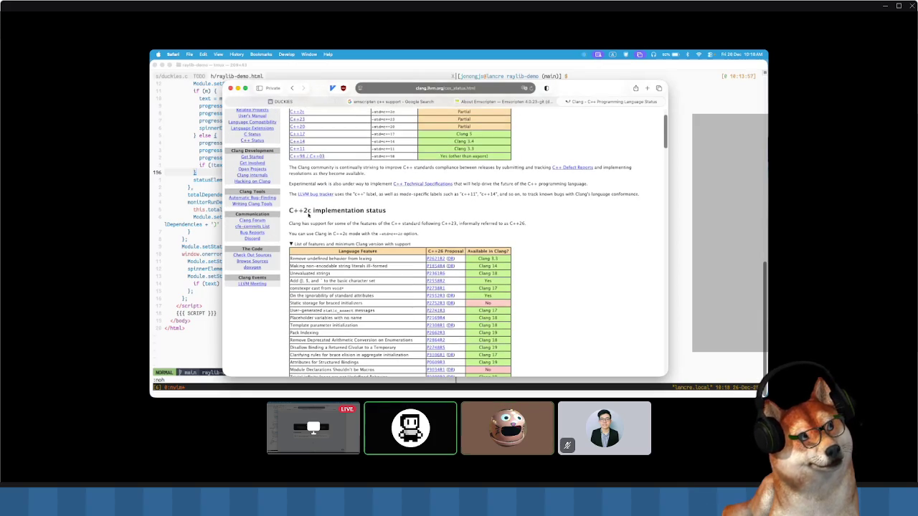
{"action": "scroll", "coordinate": [380, 200], "scroll_direction": "up", "scroll_amount": 2}
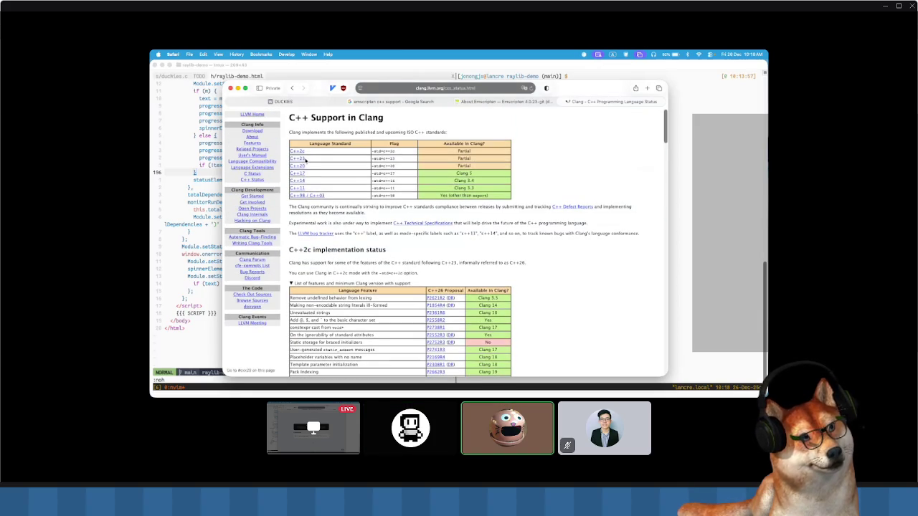
{"action": "scroll", "coordinate": [522, 258], "scroll_direction": "down", "scroll_amount": 5}
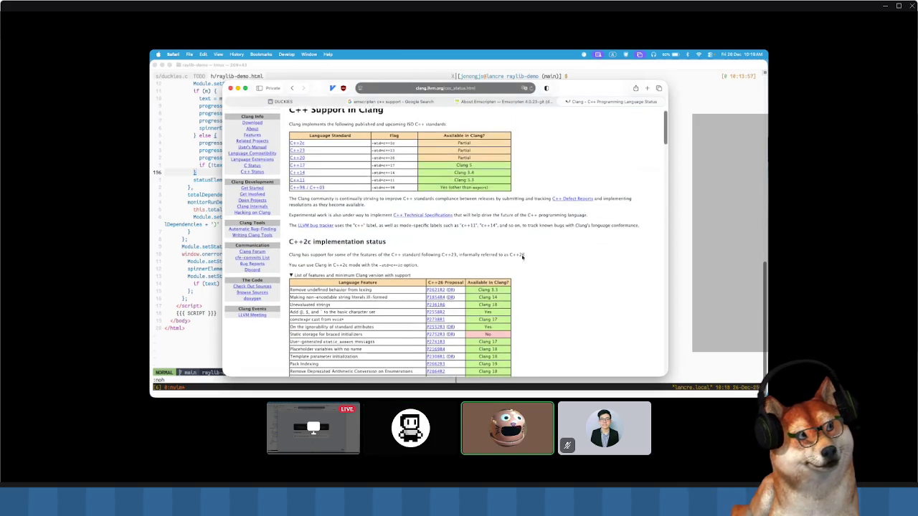
{"action": "scroll", "coordinate": [521, 258], "scroll_direction": "down", "scroll_amount": 5}
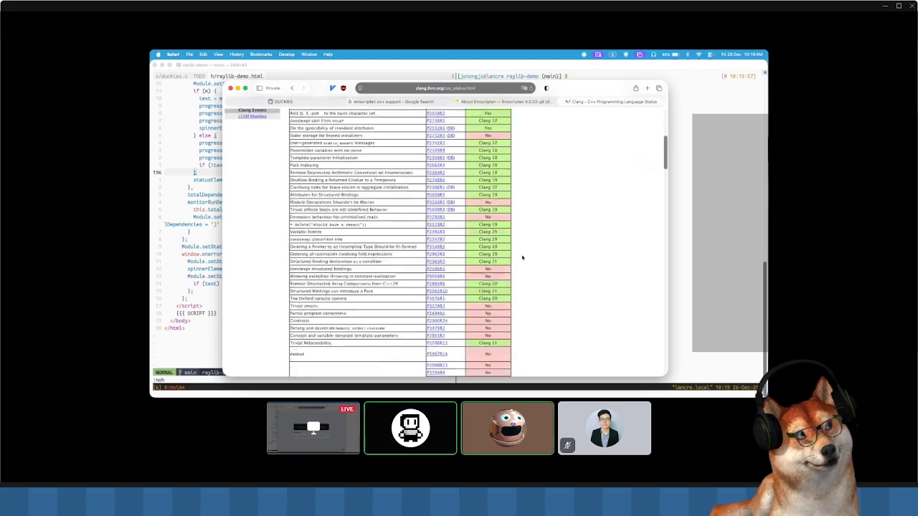
{"action": "scroll", "coordinate": [522, 258], "scroll_direction": "down", "scroll_amount": 5}
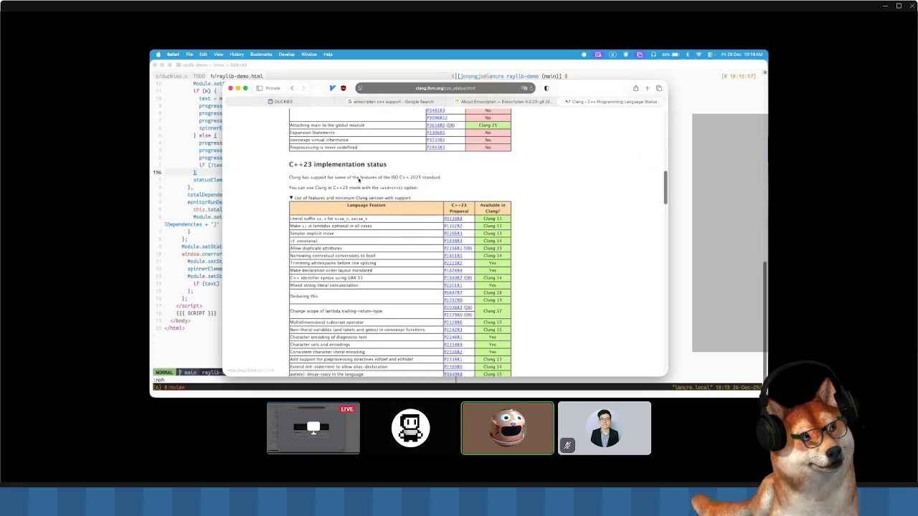
{"action": "scroll", "coordinate": [537, 220], "scroll_direction": "down", "scroll_amount": 2}
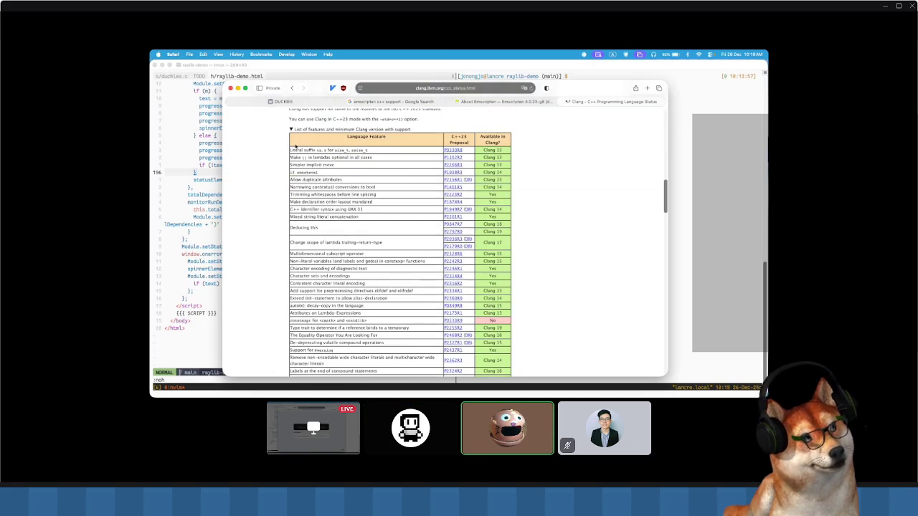
{"action": "left_click_drag", "start_coordinate": [295, 321], "coordinate": [321, 320]}
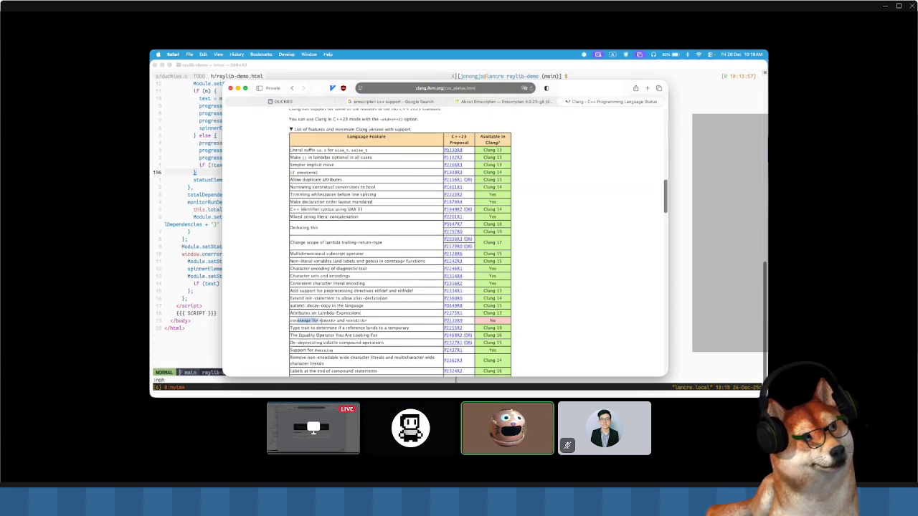
{"action": "left_click", "coordinate": [387, 321]}
- Highlight the Extended floating-point types, inherited constructors deduction and Explicit lifetime management rows
{"action": "scroll", "coordinate": [543, 297], "scroll_direction": "down", "scroll_amount": 3}
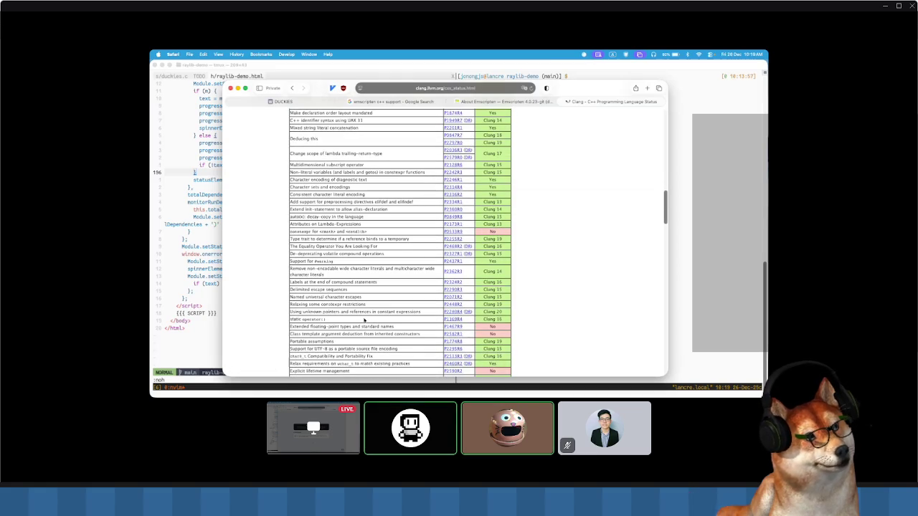
{"action": "left_click_drag", "start_coordinate": [295, 327], "coordinate": [327, 326]}
{"action": "left_click", "coordinate": [405, 328]}
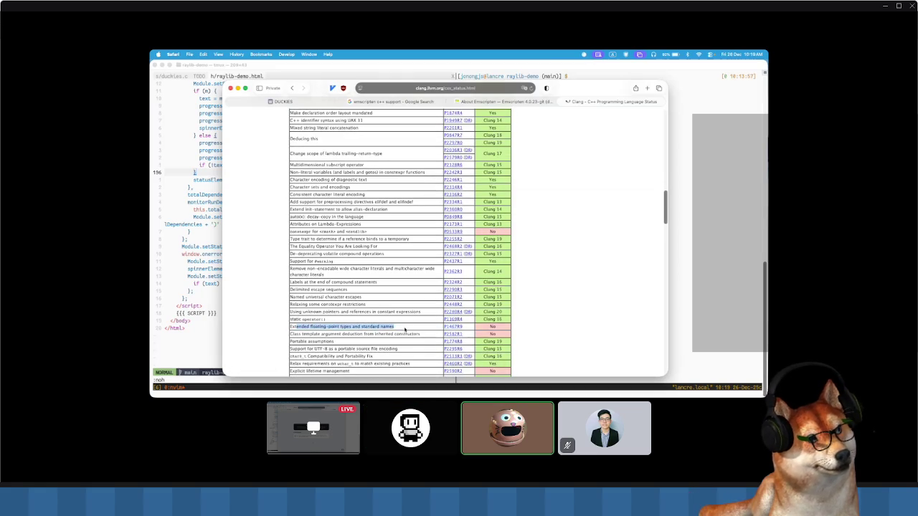
{"action": "left_click_drag", "start_coordinate": [290, 334], "coordinate": [412, 334]}
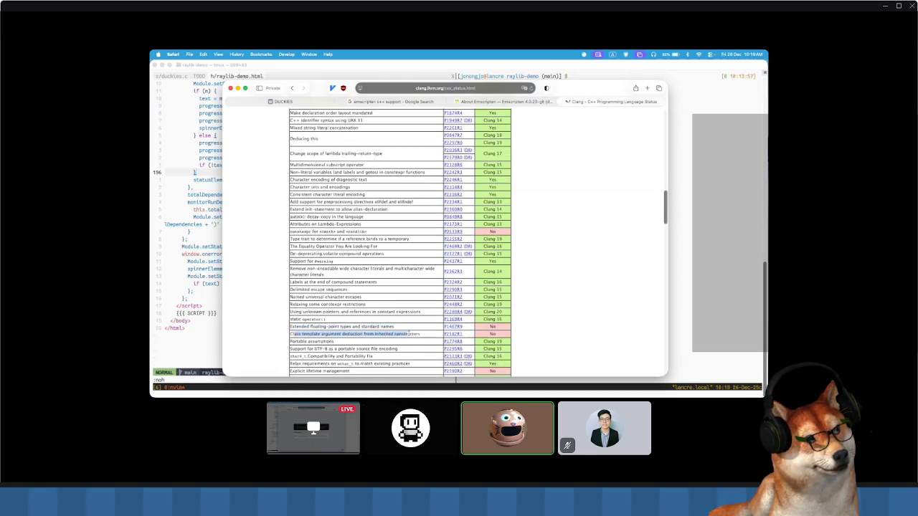
{"action": "left_click", "coordinate": [427, 333]}
{"action": "scroll", "coordinate": [588, 318], "scroll_direction": "down", "scroll_amount": 3}
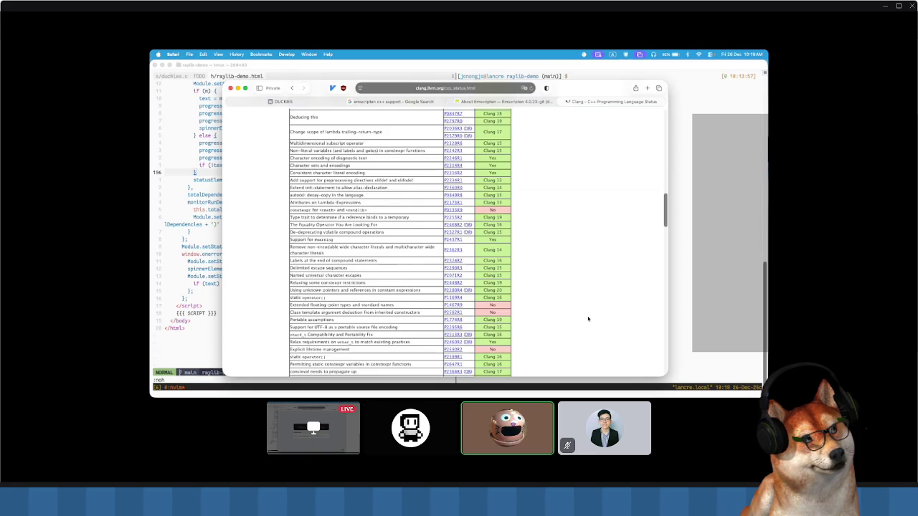
{"action": "scroll", "coordinate": [588, 318], "scroll_direction": "down", "scroll_amount": 1}
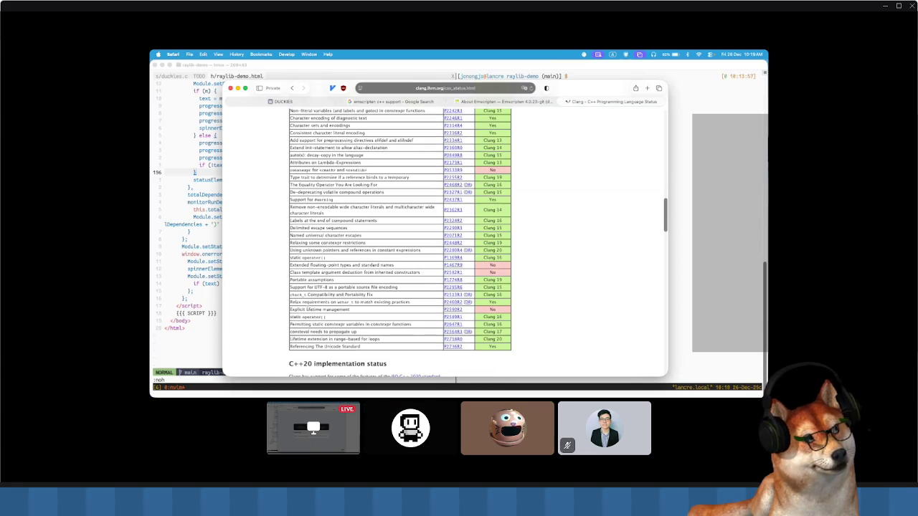
{"action": "left_click_drag", "start_coordinate": [295, 309], "coordinate": [348, 309]}
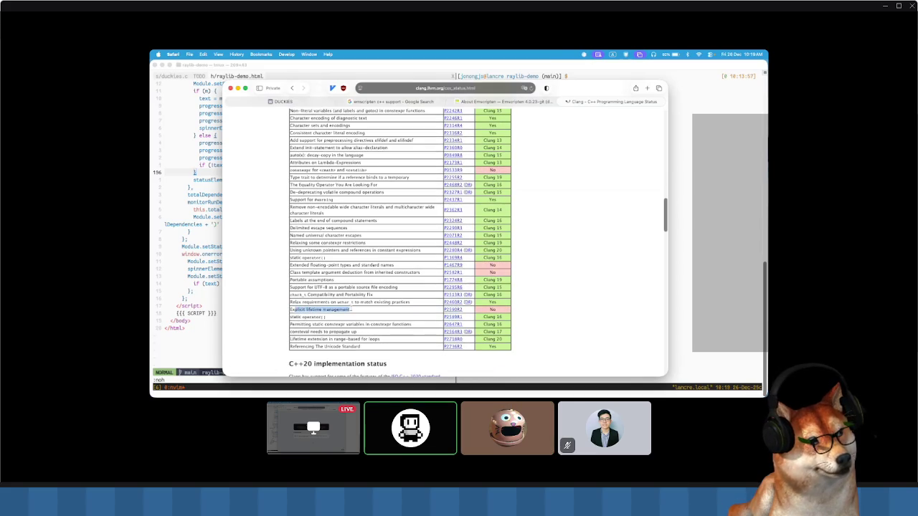
{"action": "mouse_move", "coordinate": [301, 109]}
{"action": "left_mouse_down"}
{"action": "mouse_move", "coordinate": [326, 313]}
{"action": "mouse_move", "coordinate": [290, 108]}
{"action": "mouse_move", "coordinate": [348, 309]}
{"action": "left_mouse_up"}
{"action": "left_click", "coordinate": [326, 314]}
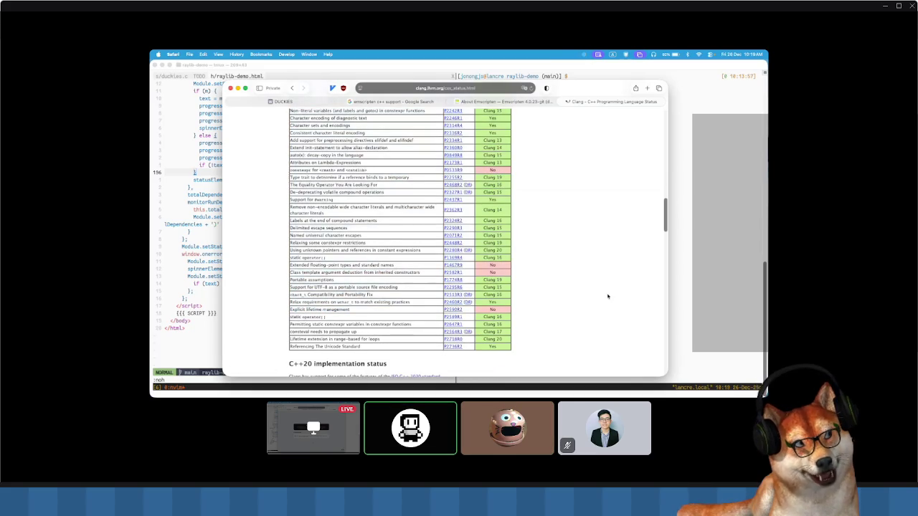
- Scroll further to highlight the scalar-type non-type template parameters, Modules and alias templates rows
{"action": "scroll", "coordinate": [561, 296], "scroll_direction": "down", "scroll_amount": 5}
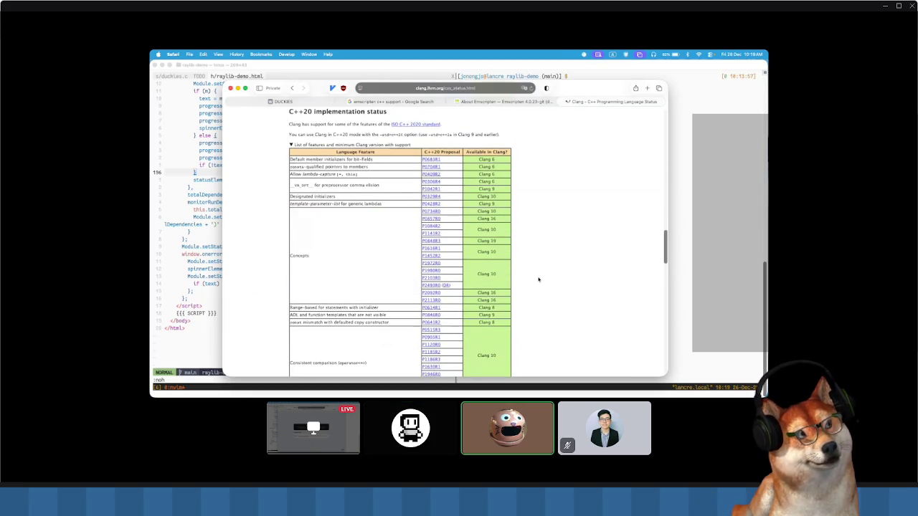
{"action": "scroll", "coordinate": [539, 278], "scroll_direction": "down", "scroll_amount": 3}
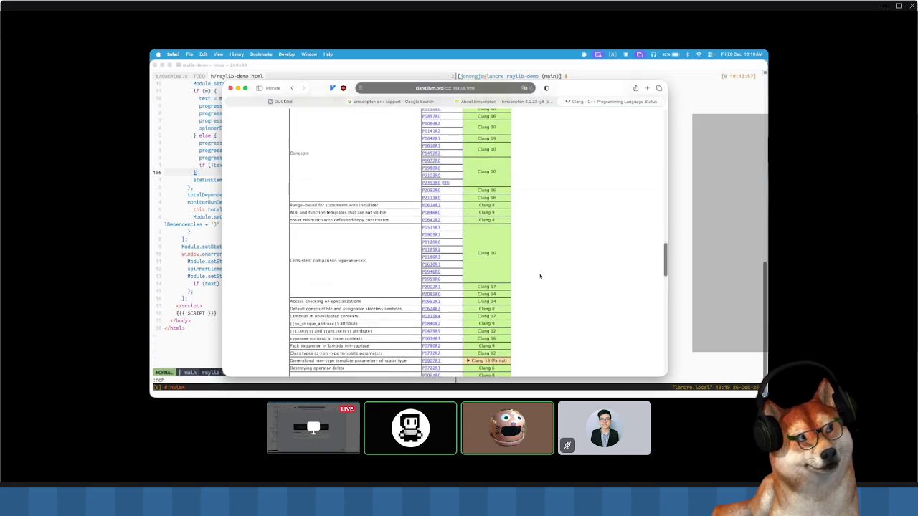
{"action": "scroll", "coordinate": [539, 275], "scroll_direction": "down", "scroll_amount": 2}
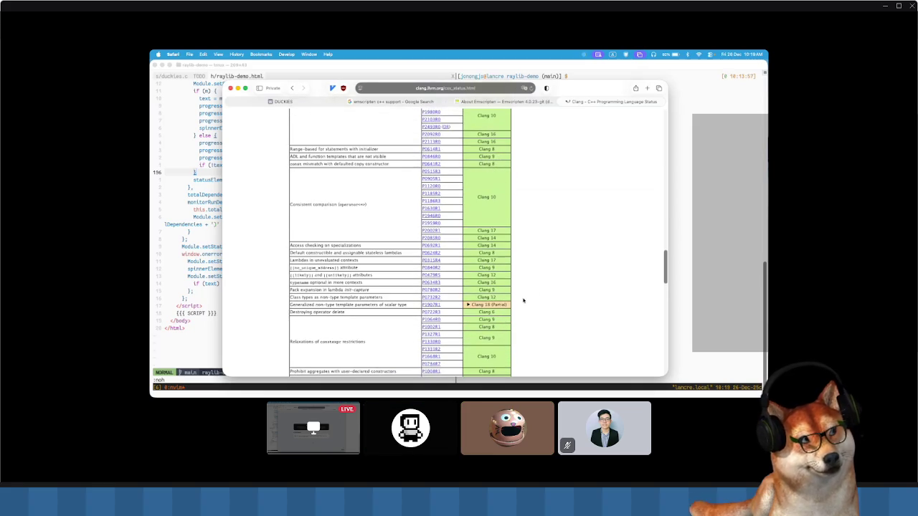
{"action": "scroll", "coordinate": [520, 297], "scroll_direction": "down", "scroll_amount": 1}
{"action": "triple_click", "coordinate": [348, 273]}
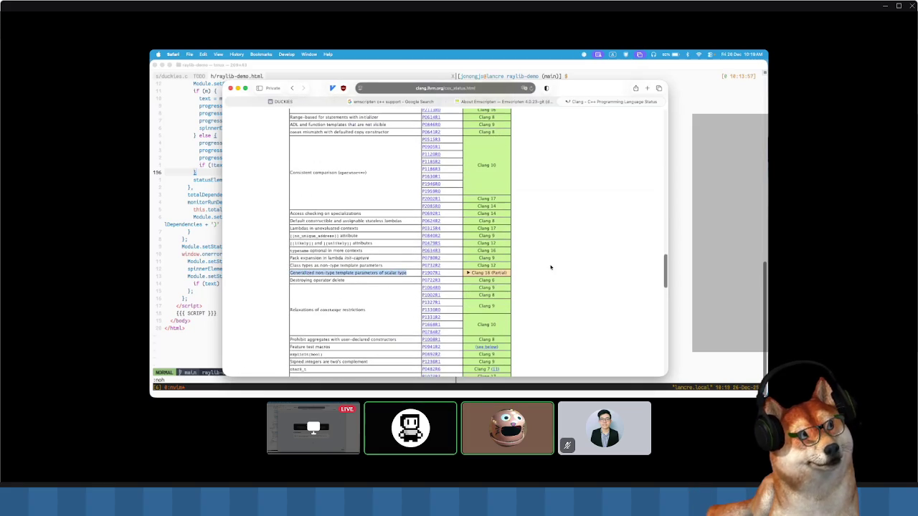
{"action": "scroll", "coordinate": [550, 267], "scroll_direction": "down", "scroll_amount": 1}
{"action": "scroll", "coordinate": [550, 267], "scroll_direction": "down", "scroll_amount": 5}
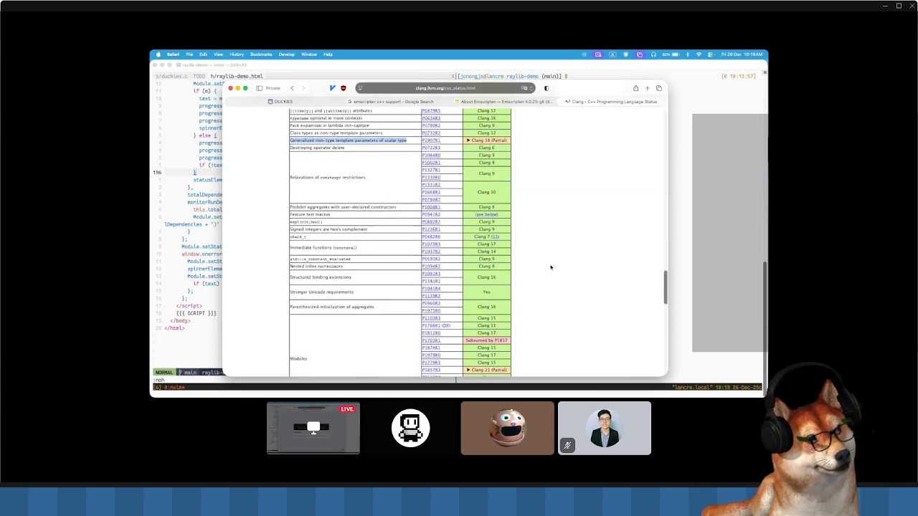
{"action": "scroll", "coordinate": [545, 269], "scroll_direction": "down", "scroll_amount": 3}
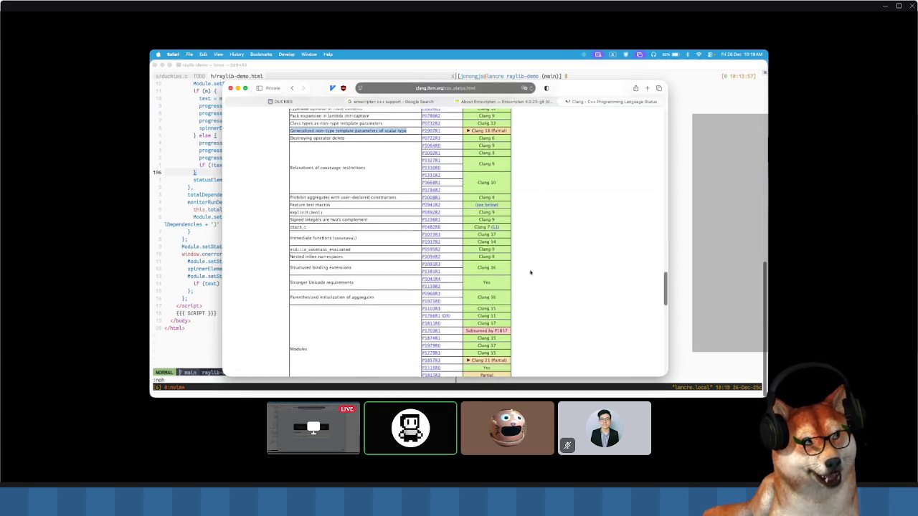
{"action": "double_click", "coordinate": [298, 284]}
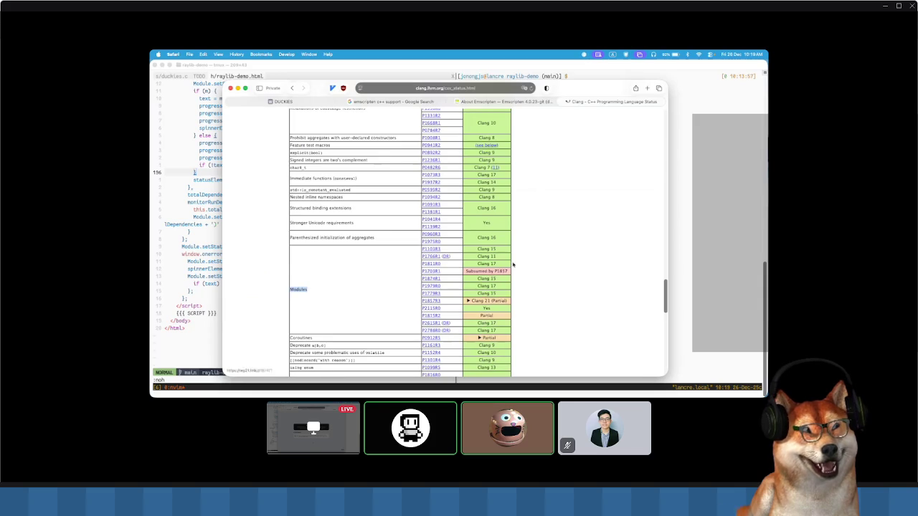
{"action": "scroll", "coordinate": [512, 262], "scroll_direction": "down", "scroll_amount": 4}
{"action": "left_click_drag", "start_coordinate": [289, 284], "coordinate": [400, 284]}
{"action": "left_click", "coordinate": [539, 271]}
- Select and clear the C++17 implementation status paragraphs, then switch to the About Emscripten page
{"action": "scroll", "coordinate": [564, 266], "scroll_direction": "down", "scroll_amount": 1}
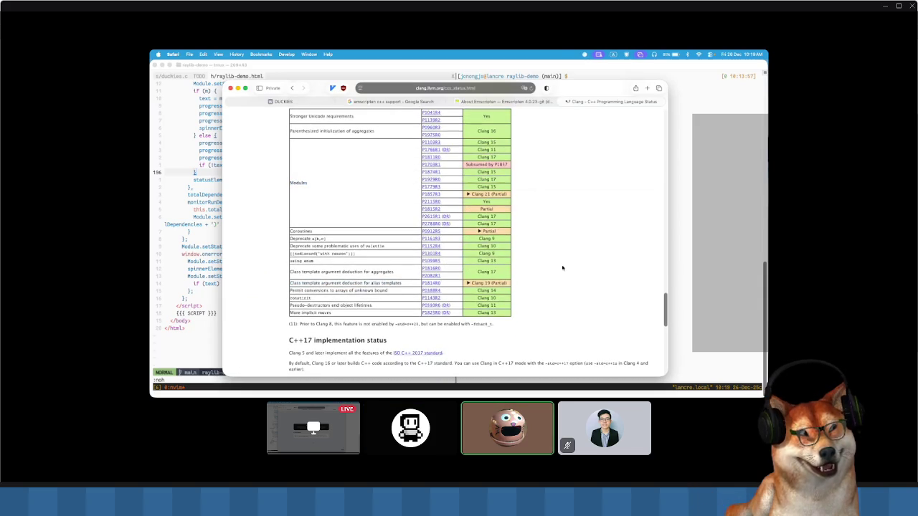
{"action": "scroll", "coordinate": [562, 267], "scroll_direction": "down", "scroll_amount": 1}
{"action": "scroll", "coordinate": [563, 268], "scroll_direction": "down", "scroll_amount": 5}
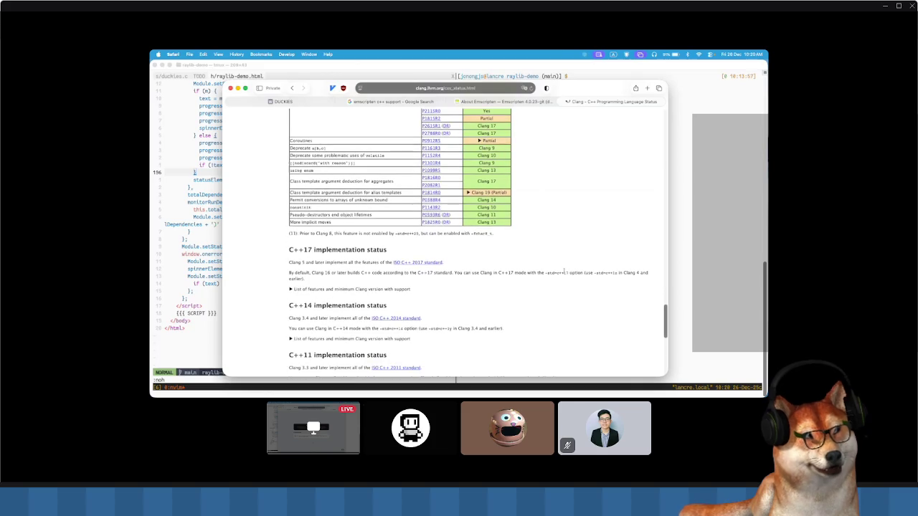
{"action": "mouse_move", "coordinate": [258, 246]}
{"action": "left_mouse_down"}
{"action": "mouse_move", "coordinate": [467, 279]}
{"action": "mouse_move", "coordinate": [315, 262]}
{"action": "mouse_move", "coordinate": [286, 247]}
{"action": "left_mouse_up"}
{"action": "left_click", "coordinate": [466, 279]}
{"action": "left_click", "coordinate": [287, 247]}
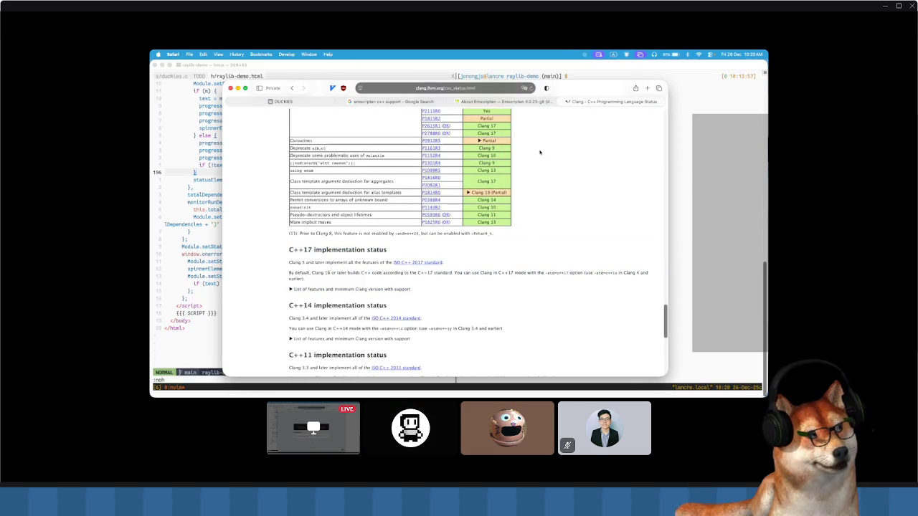
{"action": "left_click", "coordinate": [527, 101]}
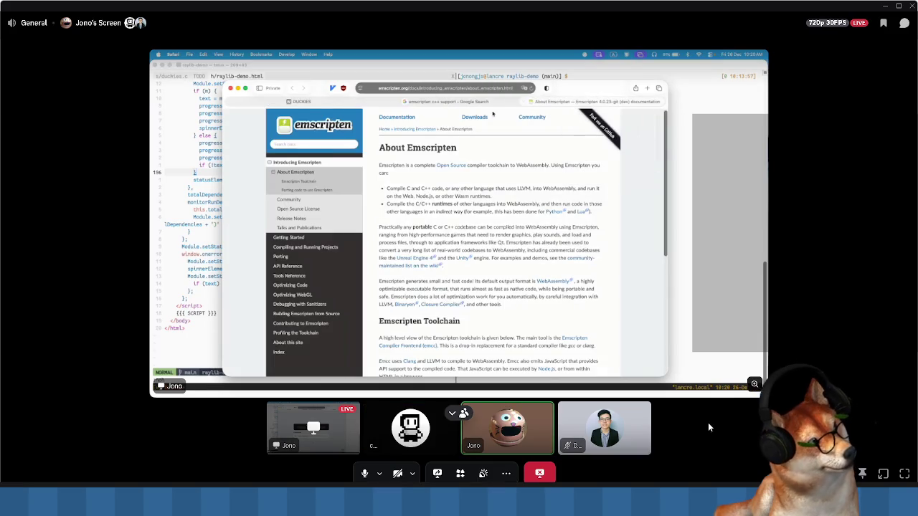
- Return to the DUCKIES game, restart it from GAME OVER, and lock the pointer for aiming
{"action": "key", "text": "super+1"}
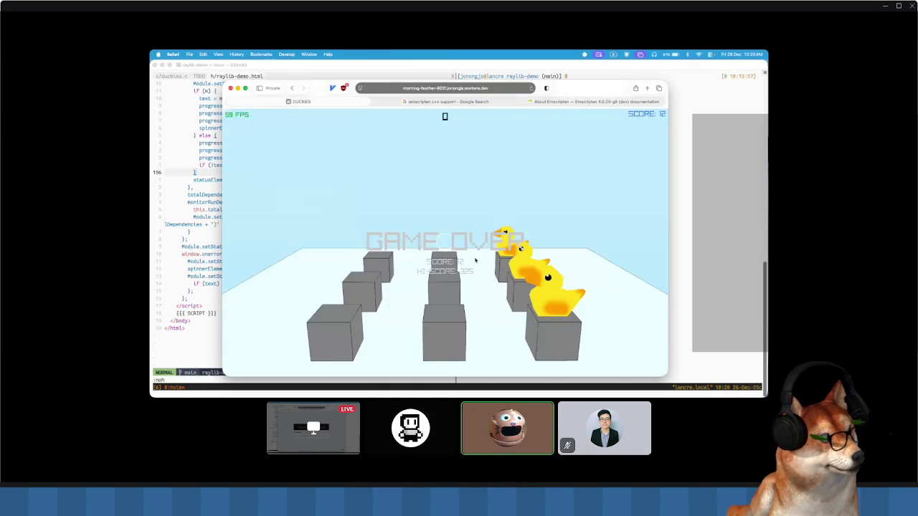
{"action": "left_click", "coordinate": [475, 258]}
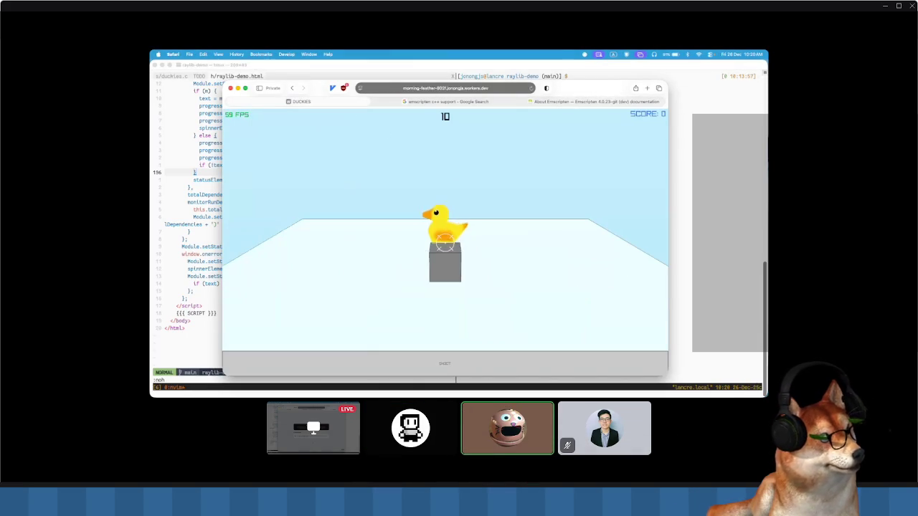
{"action": "left_click", "coordinate": [469, 240]}
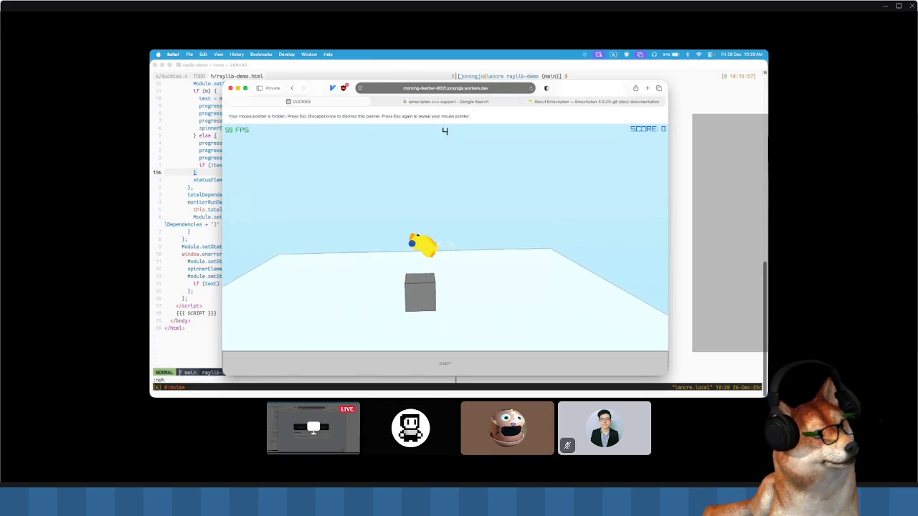
- Shoot the ducks off their boxes repeatedly at the crosshair, raising the score from 0 to 36
{"action": "left_click", "coordinate": [444, 253]}
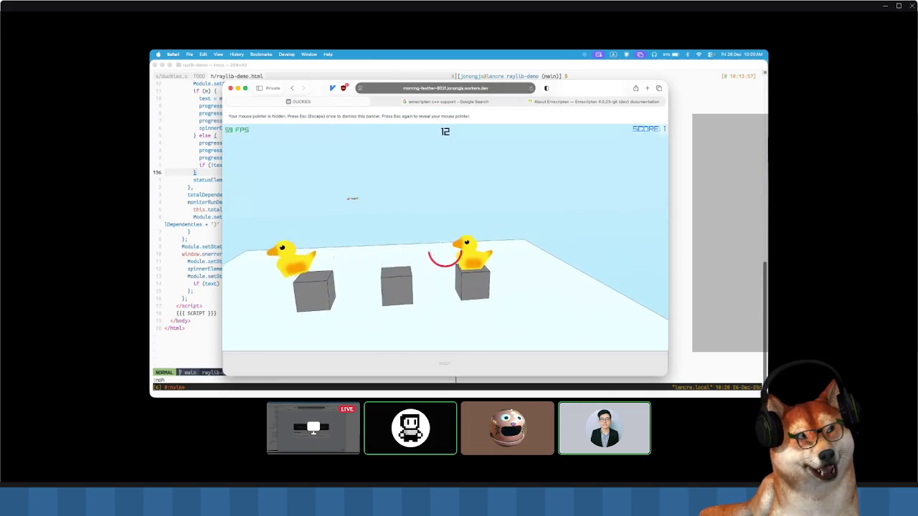
{"action": "left_click", "coordinate": [444, 250]}
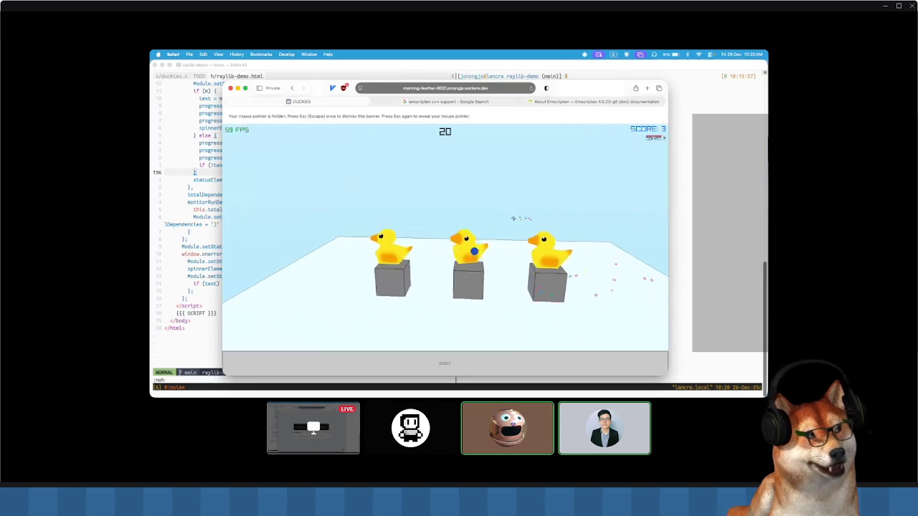
{"action": "left_click", "coordinate": [498, 242]}
{"action": "left_click", "coordinate": [444, 254]}
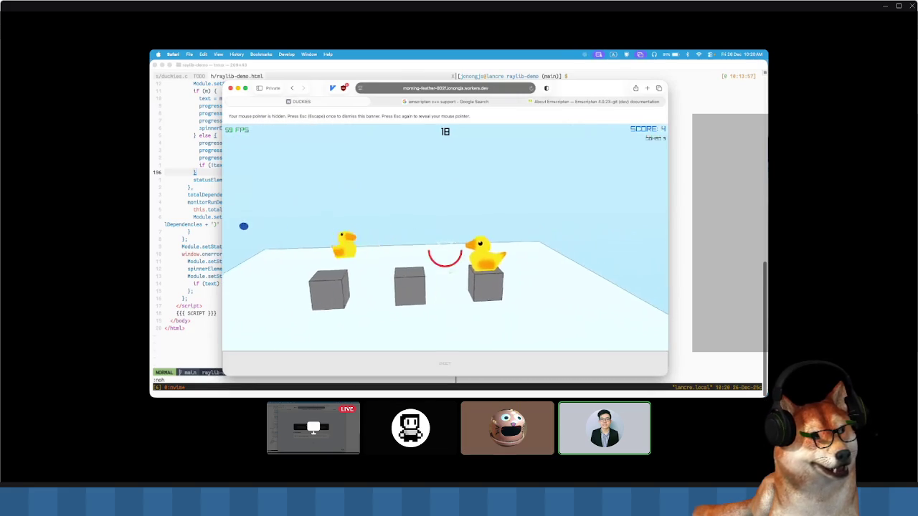
{"action": "left_click", "coordinate": [444, 253]}
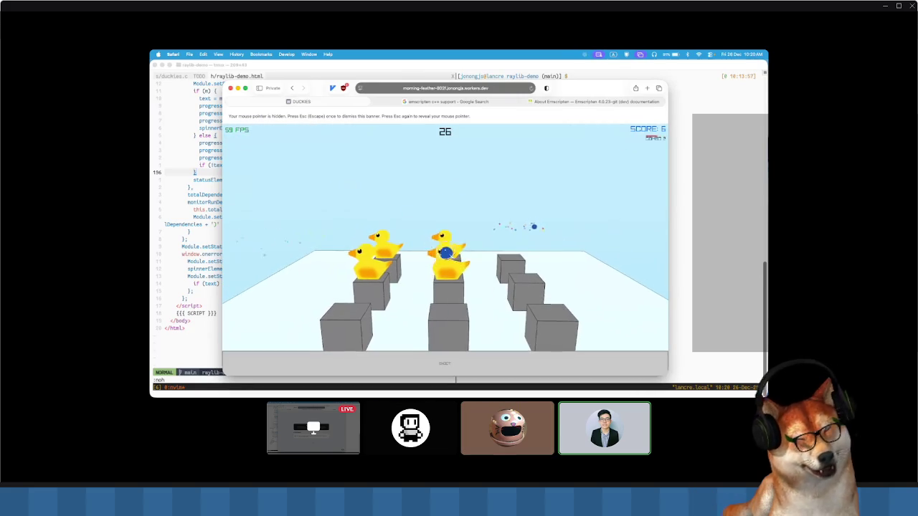
{"action": "left_click", "coordinate": [445, 251]}
{"action": "left_click", "coordinate": [445, 251]}
{"action": "left_click", "coordinate": [445, 250]}
{"action": "left_click", "coordinate": [444, 250]}
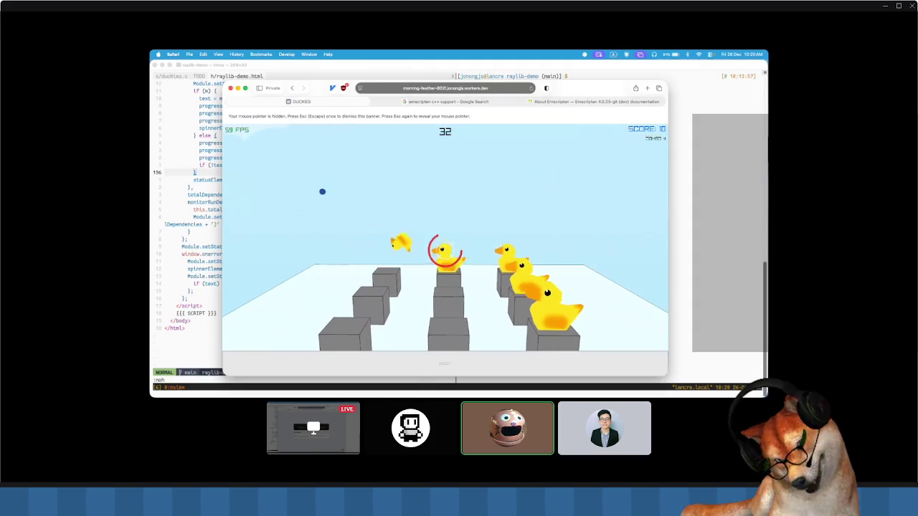
{"action": "left_click", "coordinate": [444, 247]}
{"action": "left_click", "coordinate": [444, 248]}
{"action": "left_click", "coordinate": [444, 247]}
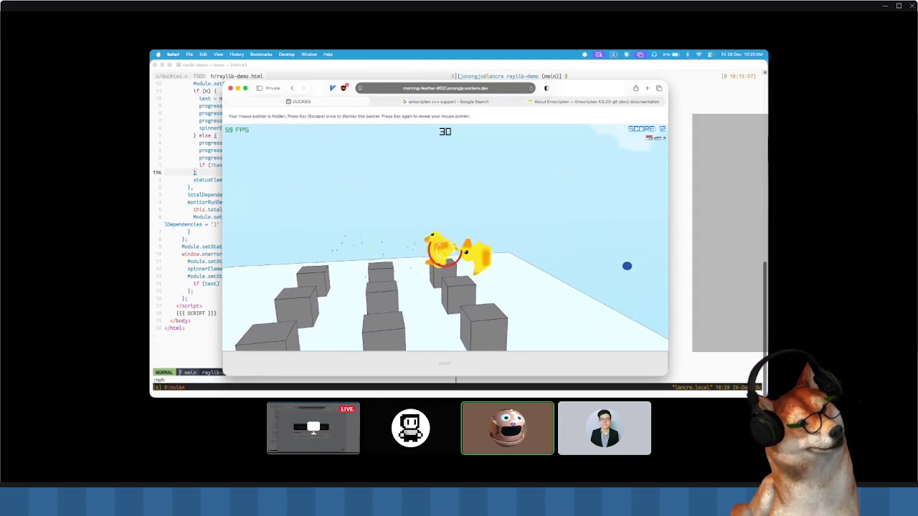
{"action": "left_click", "coordinate": [444, 247]}
{"action": "left_click", "coordinate": [444, 247]}
{"action": "left_click", "coordinate": [445, 249]}
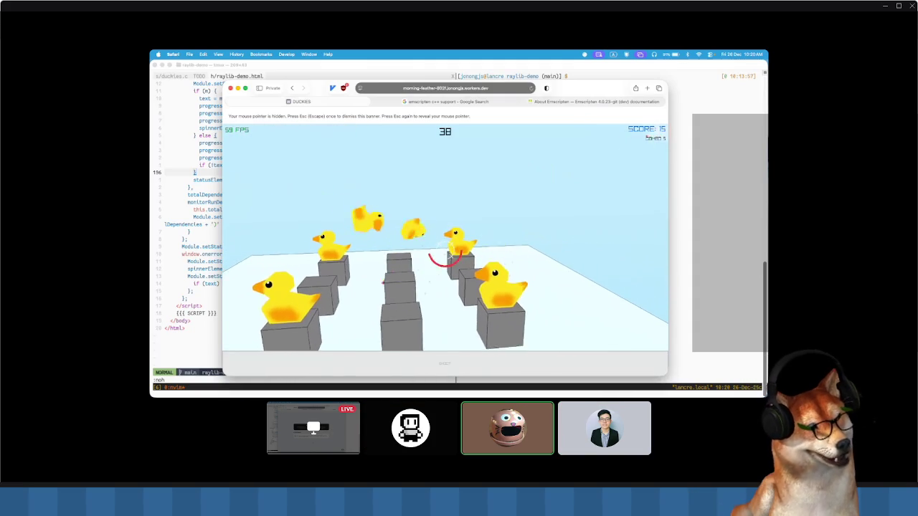
{"action": "left_click", "coordinate": [444, 250]}
{"action": "left_click", "coordinate": [445, 250]}
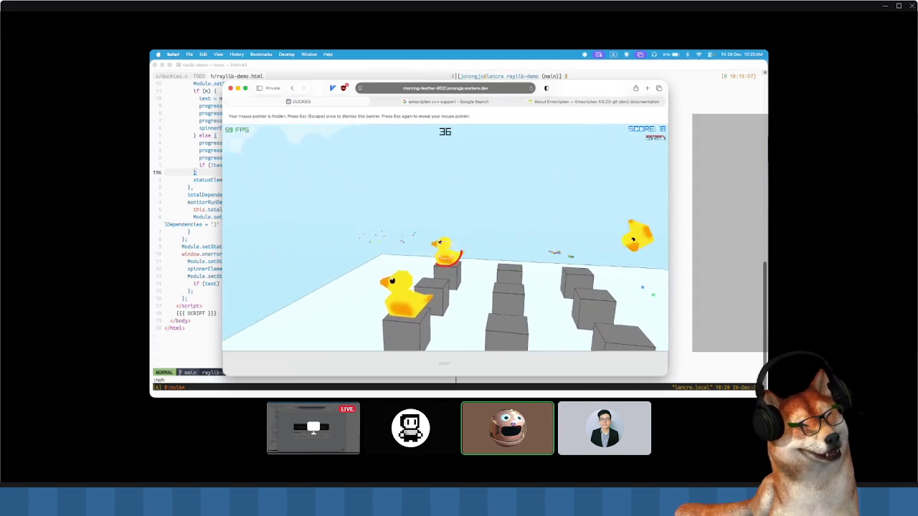
{"action": "left_click", "coordinate": [444, 249]}
{"action": "left_click", "coordinate": [444, 249]}
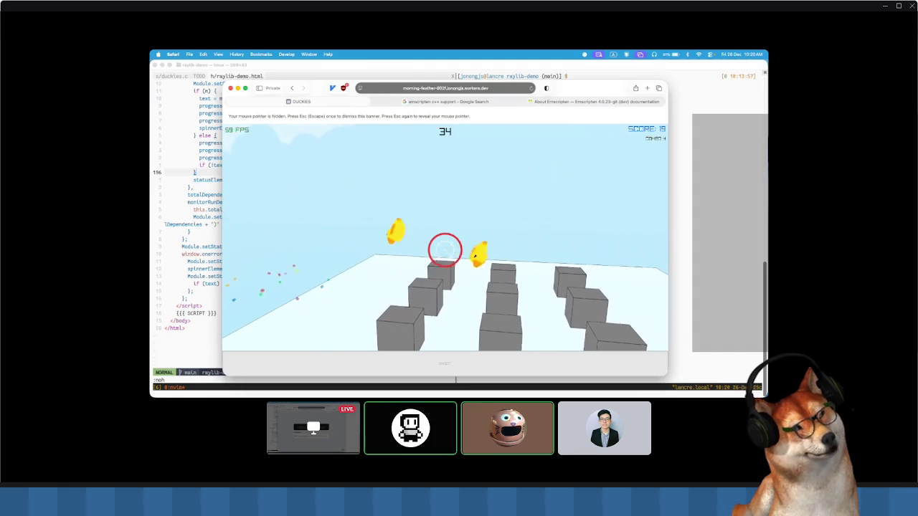
{"action": "left_click", "coordinate": [444, 249]}
{"action": "left_click", "coordinate": [445, 249]}
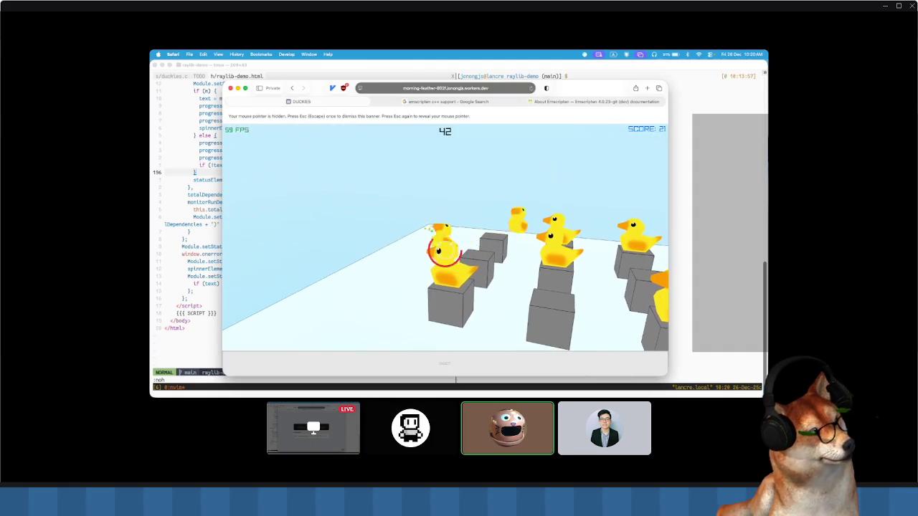
{"action": "left_click", "coordinate": [444, 250]}
{"action": "left_click", "coordinate": [444, 249]}
{"action": "left_click", "coordinate": [444, 250]}
{"action": "left_click", "coordinate": [445, 249]}
{"action": "left_click", "coordinate": [445, 249]}
{"action": "left_click", "coordinate": [444, 250]}
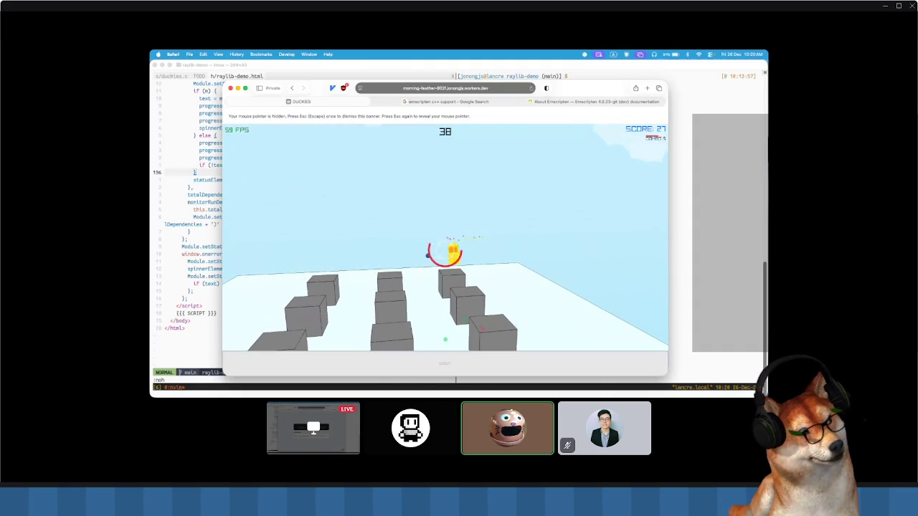
{"action": "left_click", "coordinate": [445, 249]}
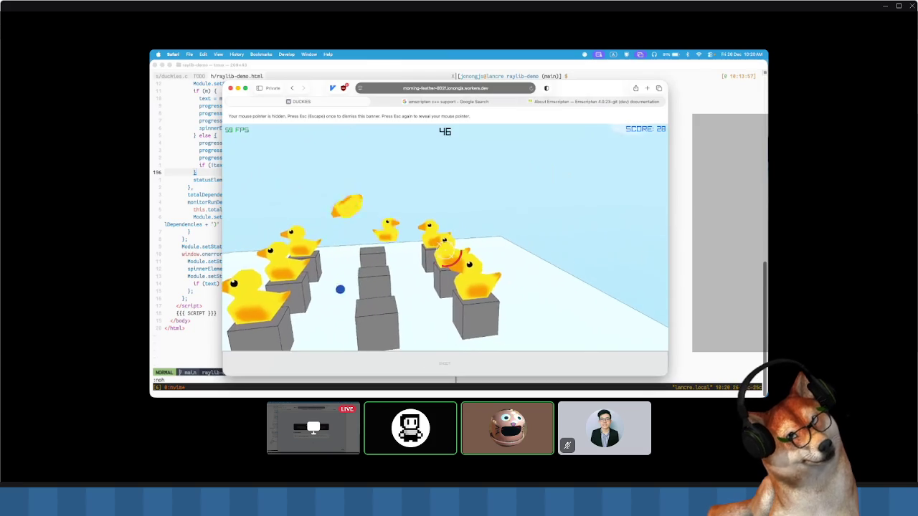
{"action": "left_click", "coordinate": [444, 249]}
{"action": "left_click", "coordinate": [445, 249]}
{"action": "left_click", "coordinate": [445, 250]}
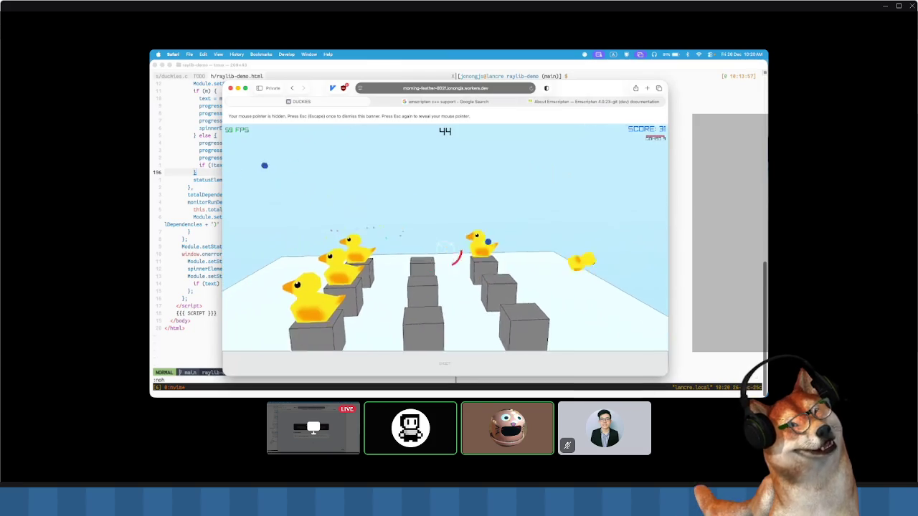
{"action": "left_click", "coordinate": [444, 249]}
{"action": "left_click", "coordinate": [444, 249]}
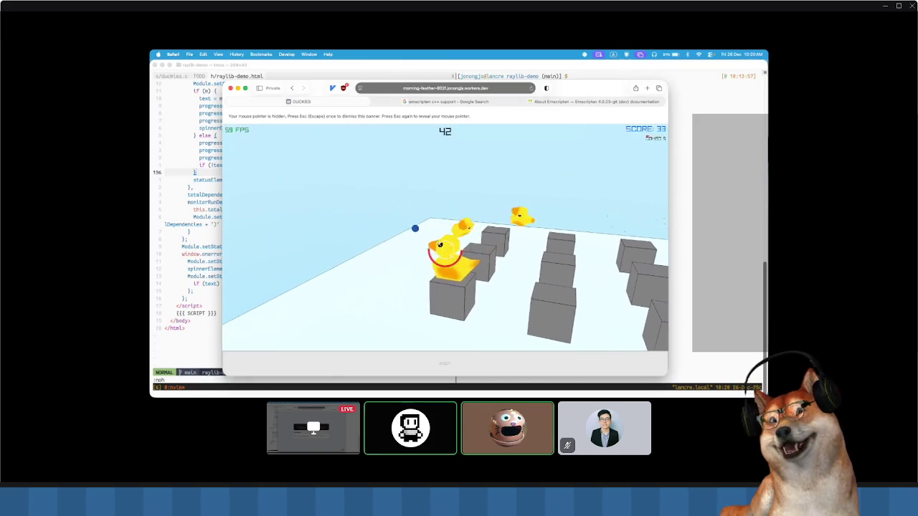
{"action": "left_click", "coordinate": [445, 250]}
{"action": "left_click", "coordinate": [445, 249]}
{"action": "left_click", "coordinate": [445, 250]}
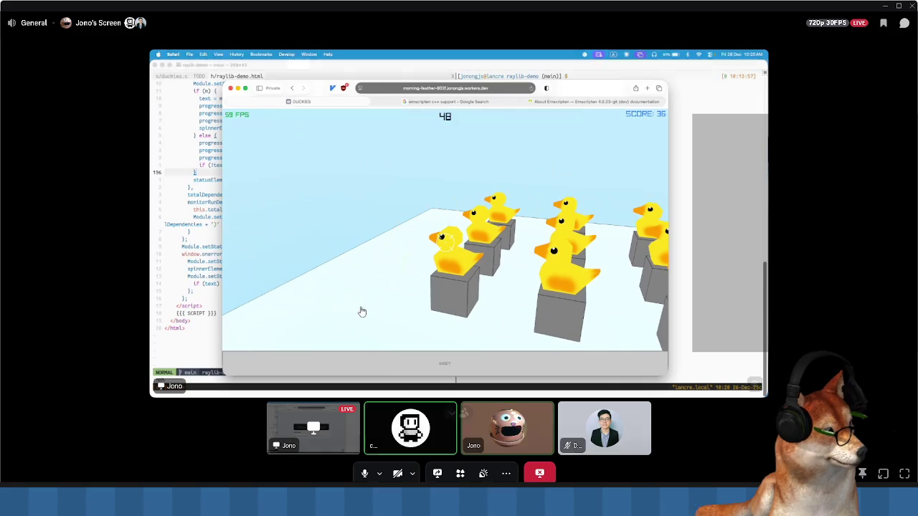
{"action": "left_click", "coordinate": [483, 473]}
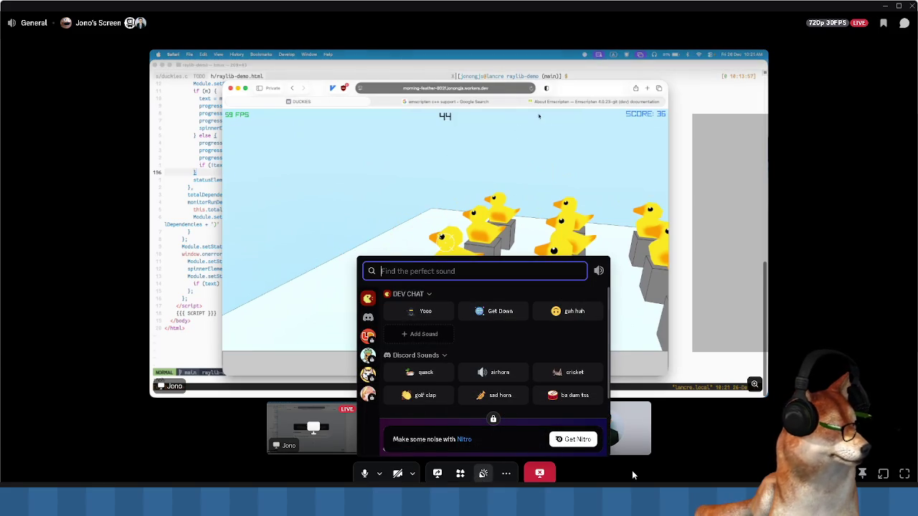
- Play the cricket sound, then the golf clap sound, from Discord's soundboard in the call
{"action": "left_click", "coordinate": [491, 396]}
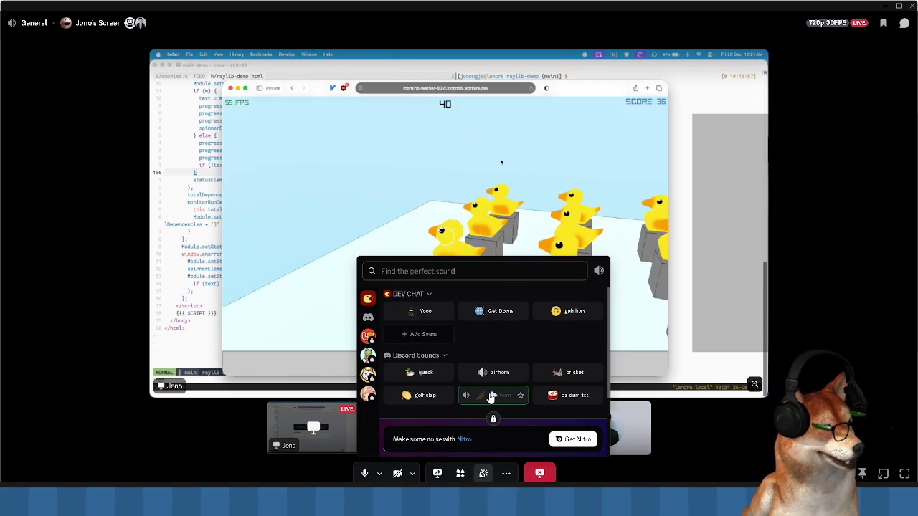
{"action": "left_click", "coordinate": [571, 376]}
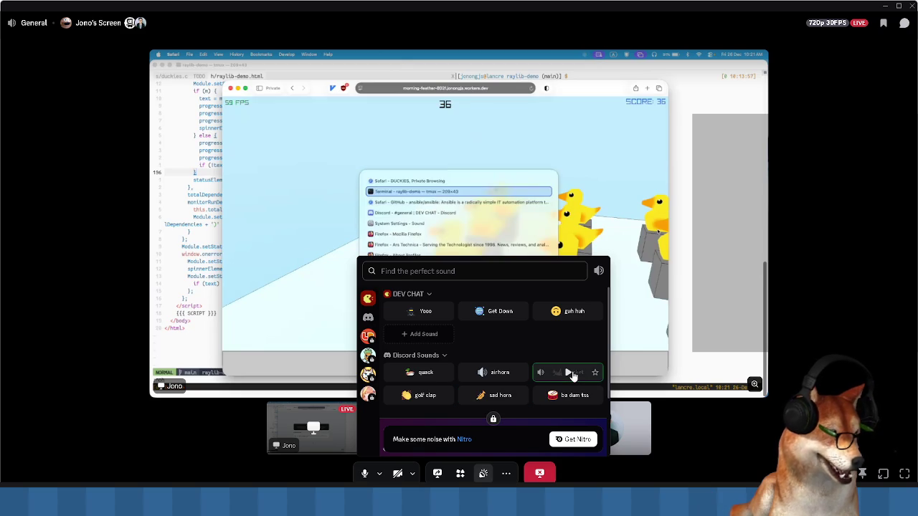
{"action": "left_click", "coordinate": [423, 395]}
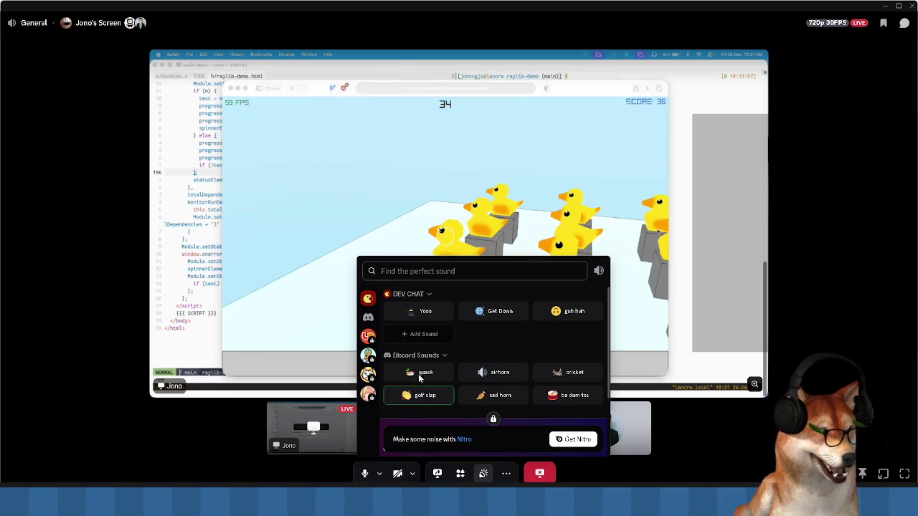
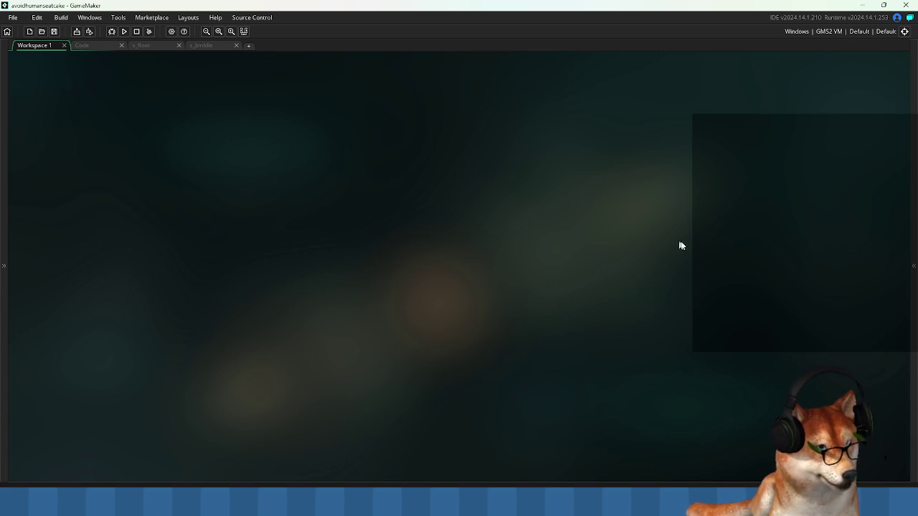
- Restore the GameMaker window to a smaller size and widen the dock to show the Asset Browser folders
{"action": "left_click_drag", "start_coordinate": [912, 229], "coordinate": [908, 225]}
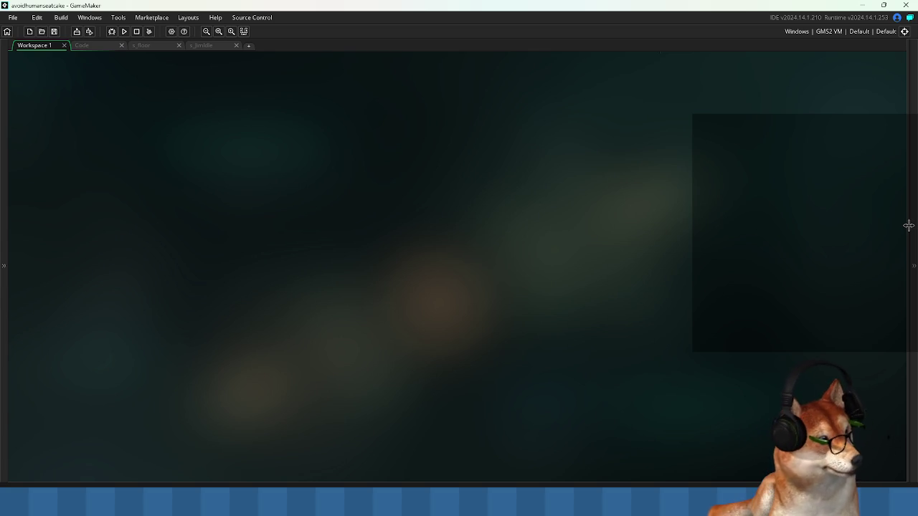
{"action": "left_click_drag", "start_coordinate": [909, 225], "coordinate": [912, 225]}
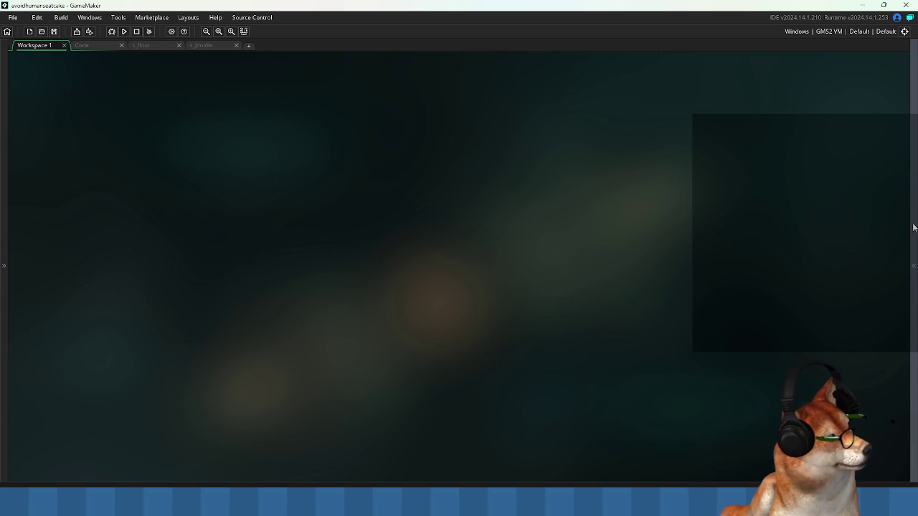
{"action": "double_click", "coordinate": [836, 6]}
{"action": "left_click_drag", "start_coordinate": [868, 121], "coordinate": [746, 129]}
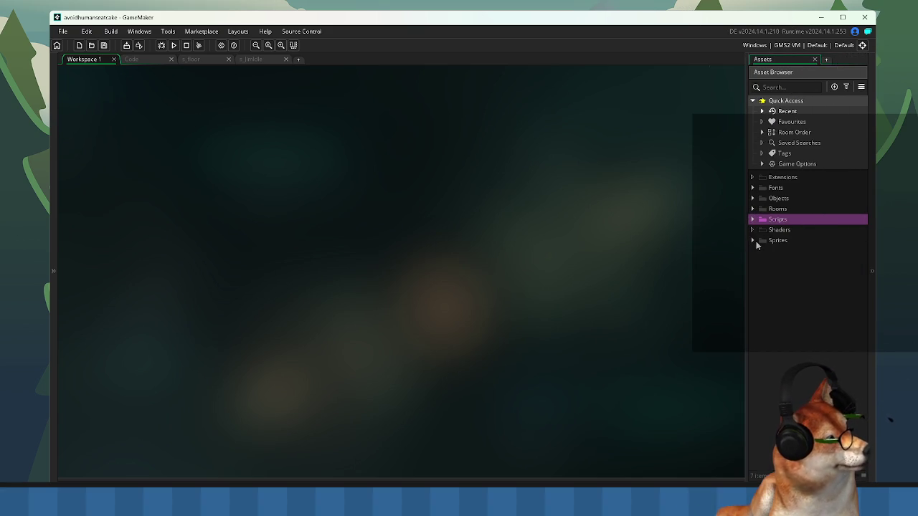
- Open the o_Game object and expand the Scripts > Core folder in a wider asset tree
{"action": "left_click", "coordinate": [754, 199]}
{"action": "double_click", "coordinate": [782, 209]}
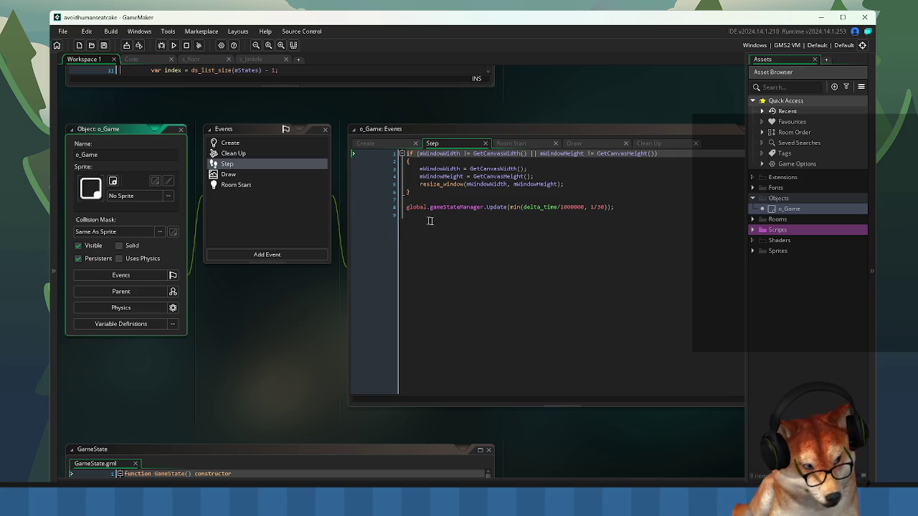
{"action": "left_click", "coordinate": [752, 230]}
{"action": "left_click", "coordinate": [761, 241]}
{"action": "left_click_drag", "start_coordinate": [747, 237], "coordinate": [651, 243]}
- Browse the Camera, GameState, GameStateManager and FSM scripts, then open sprite_utils
{"action": "left_click", "coordinate": [718, 255]}
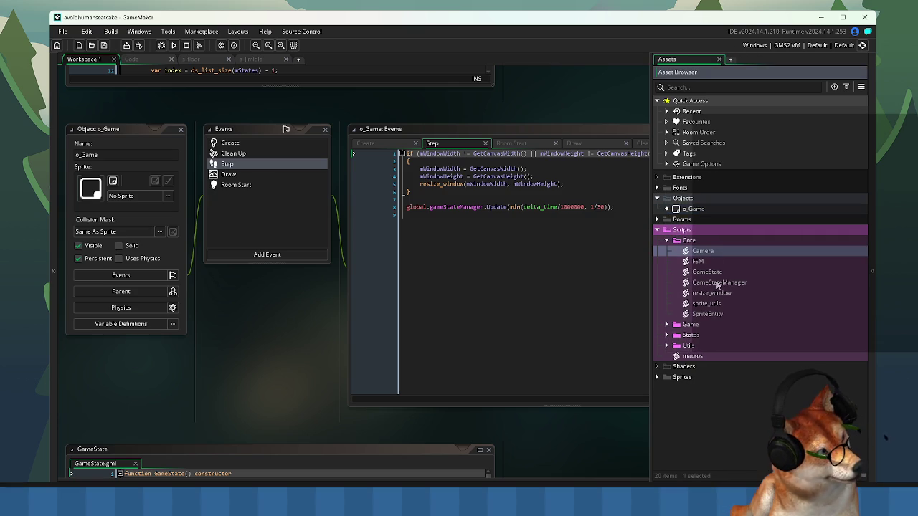
{"action": "left_click", "coordinate": [713, 274]}
{"action": "left_click", "coordinate": [715, 284]}
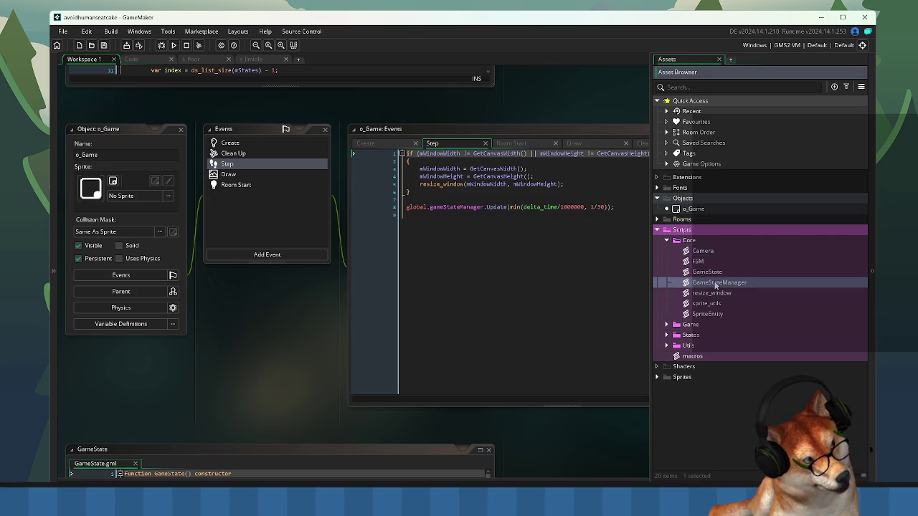
{"action": "left_click", "coordinate": [698, 262]}
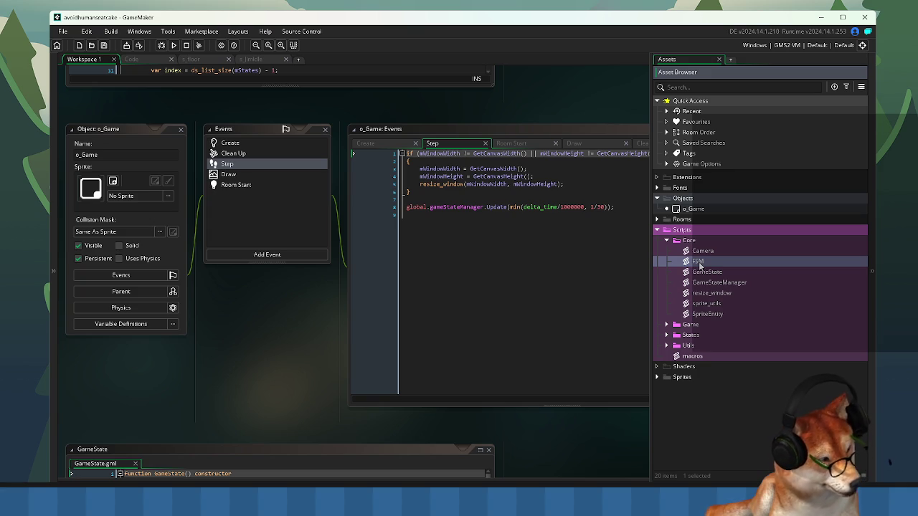
{"action": "left_click", "coordinate": [703, 252]}
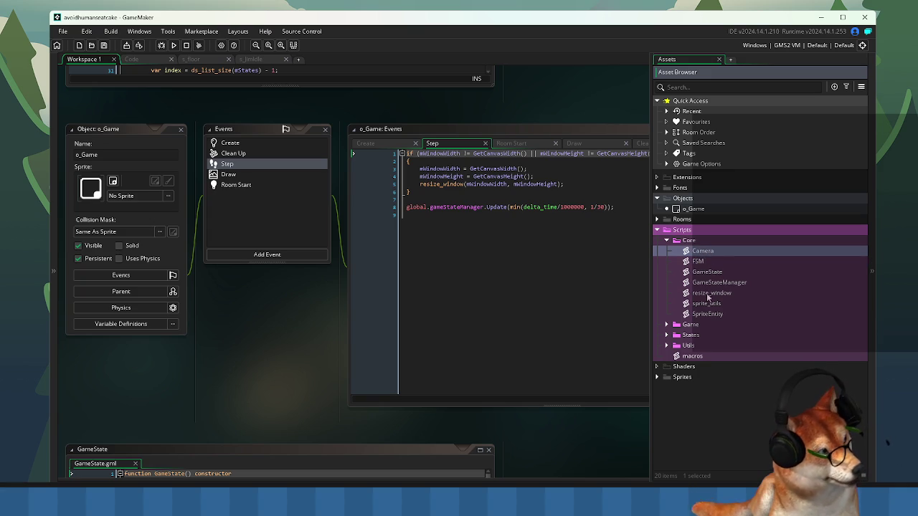
{"action": "double_click", "coordinate": [706, 303]}
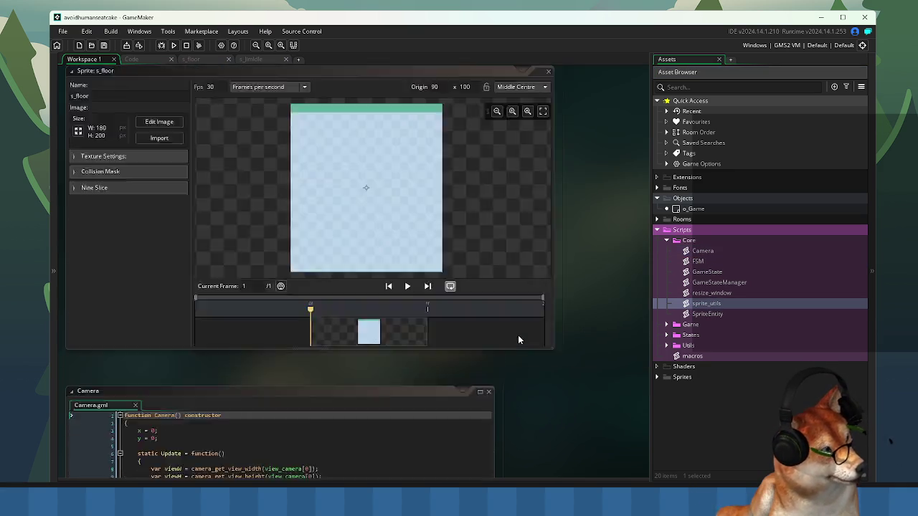
- Inspect the MakeSpriteEntity, UpdateSpriteEntities and DrawSpriteEntities functions in sprite_utils
{"action": "left_click", "coordinate": [285, 211]}
{"action": "left_click_drag", "start_coordinate": [212, 154], "coordinate": [262, 154]}
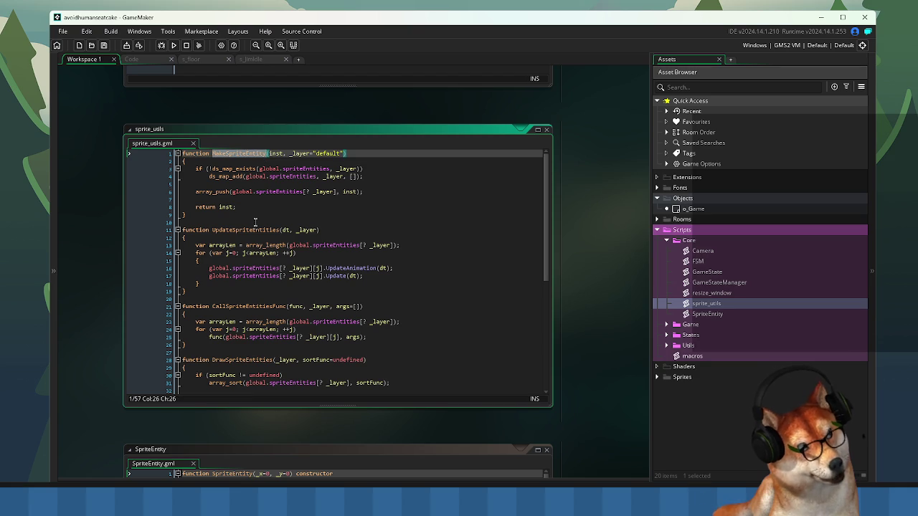
{"action": "left_click", "coordinate": [310, 168]}
{"action": "left_click_drag", "start_coordinate": [246, 177], "coordinate": [315, 177]}
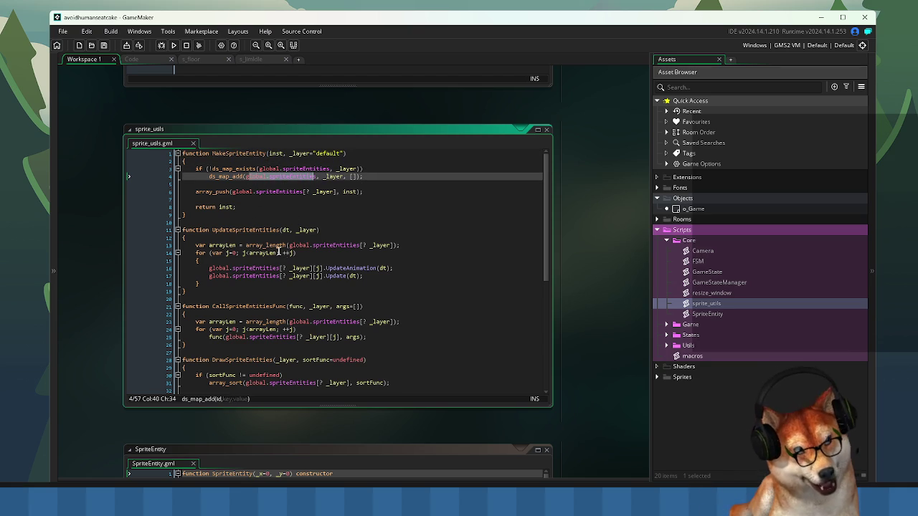
{"action": "double_click", "coordinate": [233, 230]}
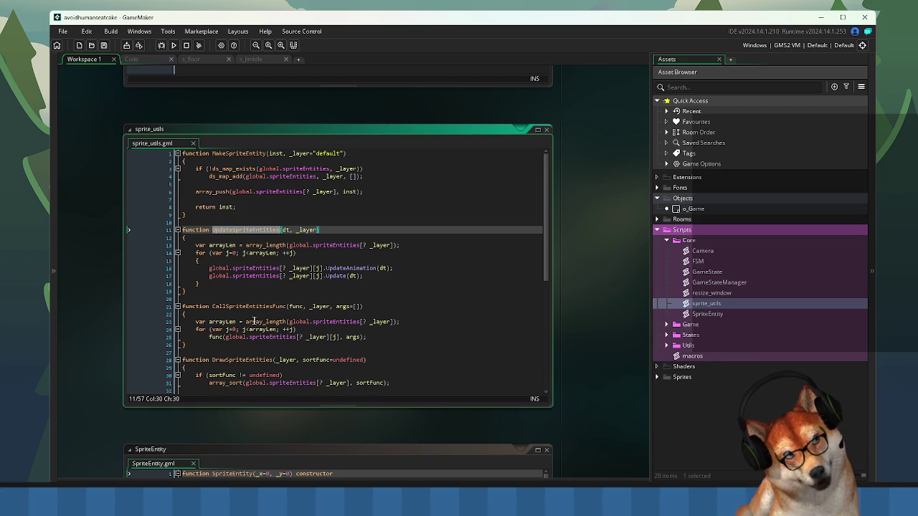
{"action": "scroll", "coordinate": [252, 320], "scroll_direction": "down", "scroll_amount": 1}
{"action": "double_click", "coordinate": [240, 342]}
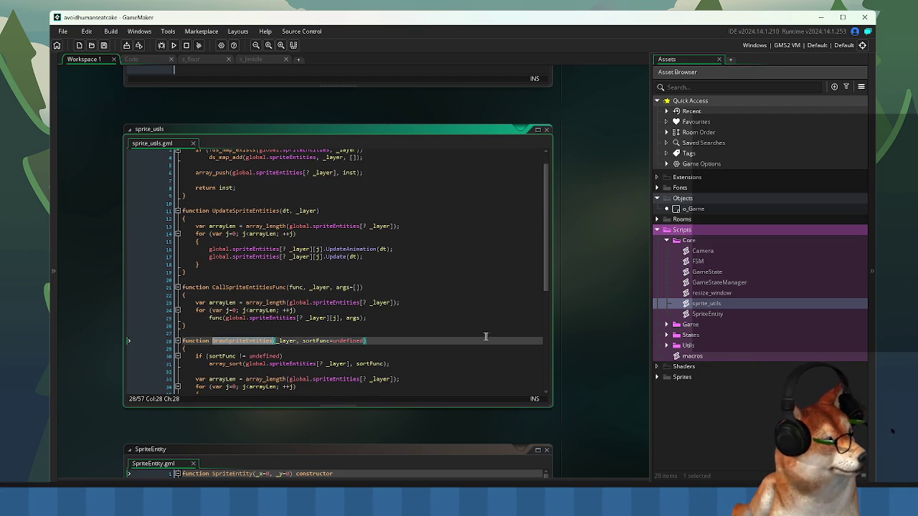
- Expand the Game and States script folders, selecting BackgroundEntity along the way
{"action": "left_click", "coordinate": [667, 324]}
{"action": "left_click", "coordinate": [708, 336]}
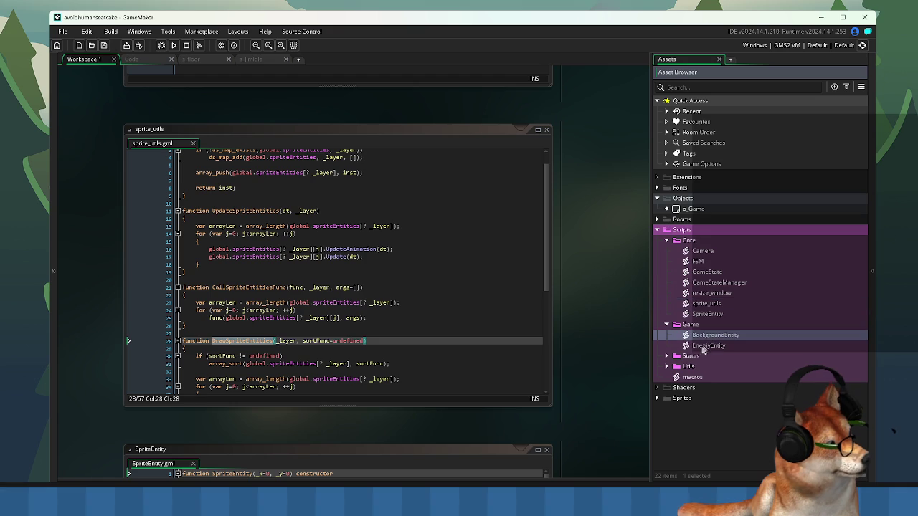
{"action": "left_click", "coordinate": [666, 357]}
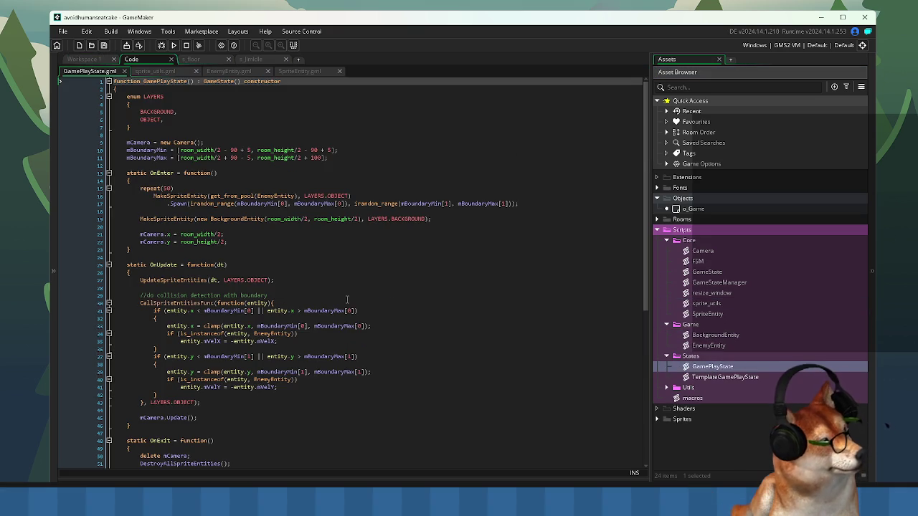
- Review GamePlayState's OnUpdate code and open the SpriteEntity script
{"action": "left_click", "coordinate": [336, 264]}
{"action": "scroll", "coordinate": [322, 279], "scroll_direction": "down", "scroll_amount": 6}
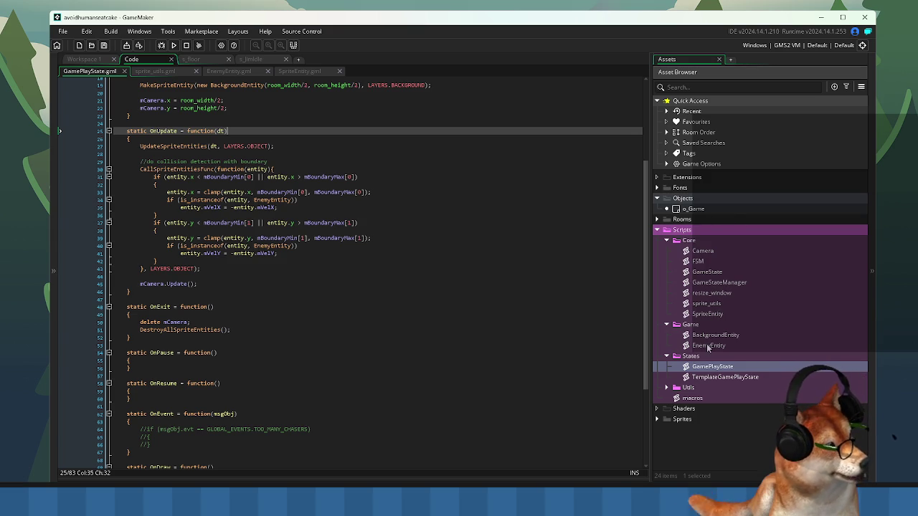
{"action": "double_click", "coordinate": [717, 315]}
{"action": "left_click", "coordinate": [341, 270]}
{"action": "scroll", "coordinate": [341, 270], "scroll_direction": "down", "scroll_amount": 3}
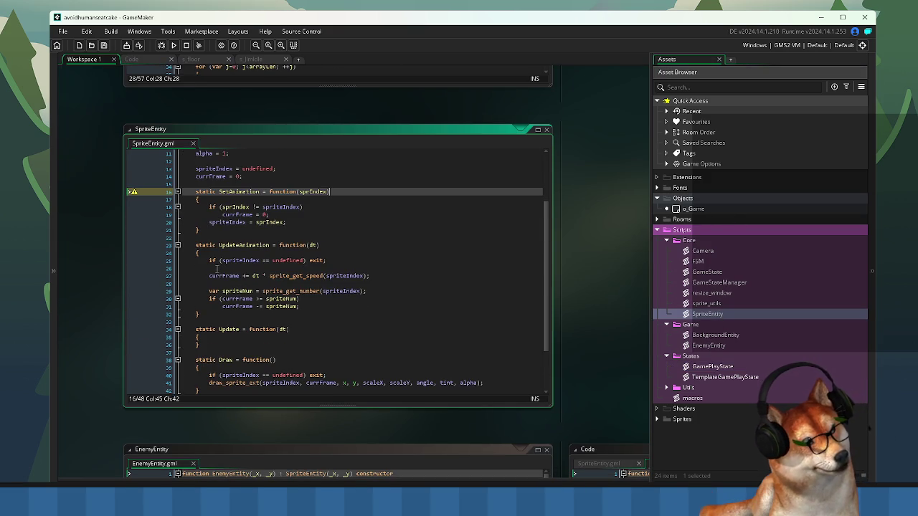
- Inspect the currFrame and sprite_get_speed code in UpdateAnimation, then run the game
{"action": "left_click", "coordinate": [208, 275]}
{"action": "left_click_drag", "start_coordinate": [378, 278], "coordinate": [209, 283]}
{"action": "double_click", "coordinate": [218, 276]}
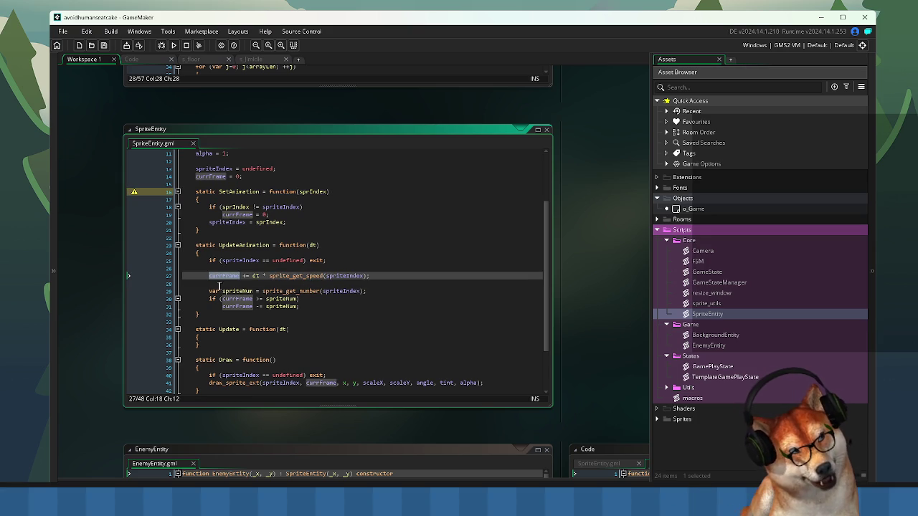
{"action": "left_click", "coordinate": [291, 276]}
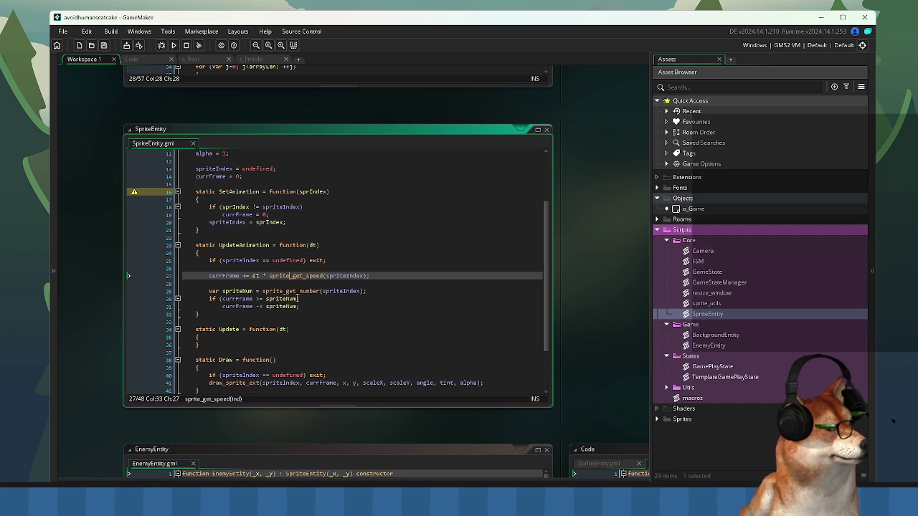
{"action": "left_click", "coordinate": [450, 314]}
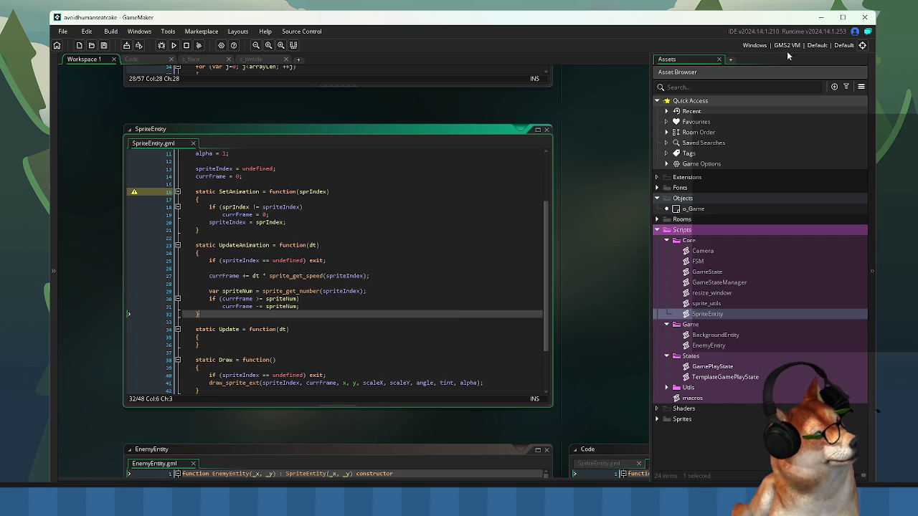
{"action": "left_click", "coordinate": [126, 47]}
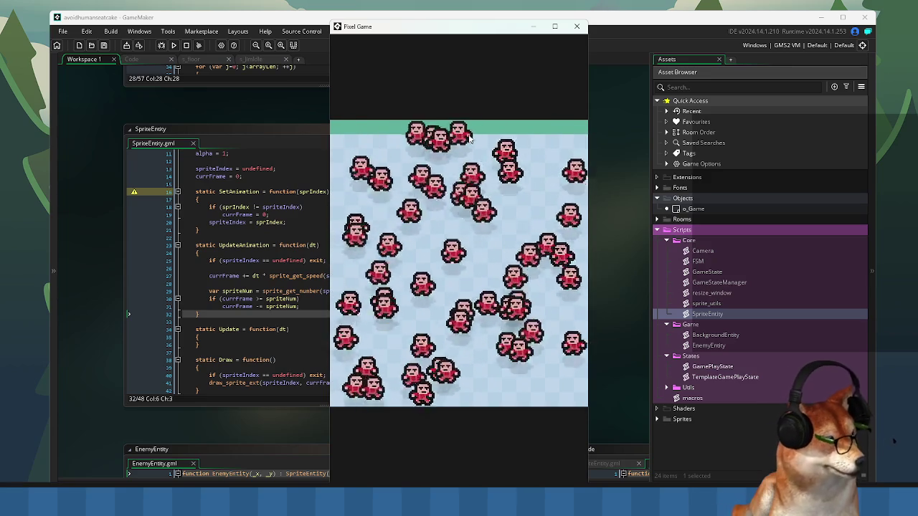
- Move the running Pixel Game window, then close it and open the target platform choices
{"action": "left_click_drag", "start_coordinate": [455, 32], "coordinate": [438, 26]}
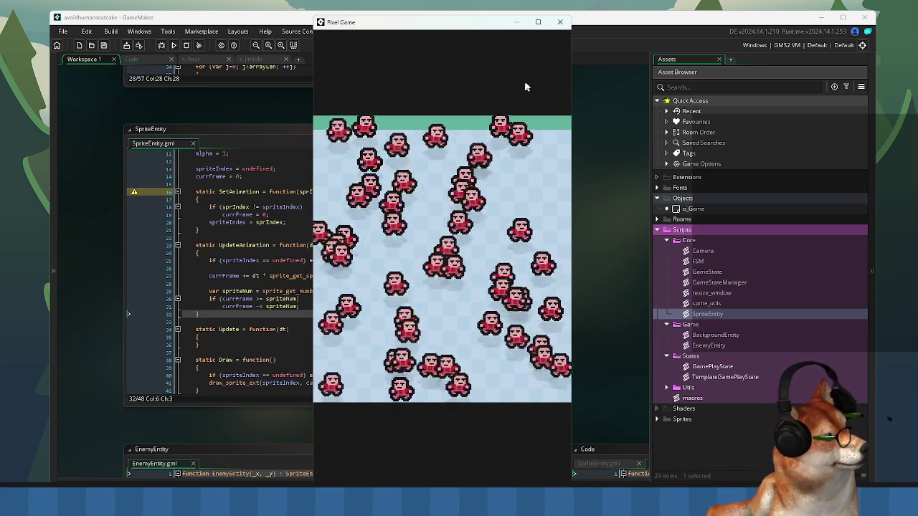
{"action": "left_click", "coordinate": [560, 22]}
{"action": "left_click", "coordinate": [793, 45]}
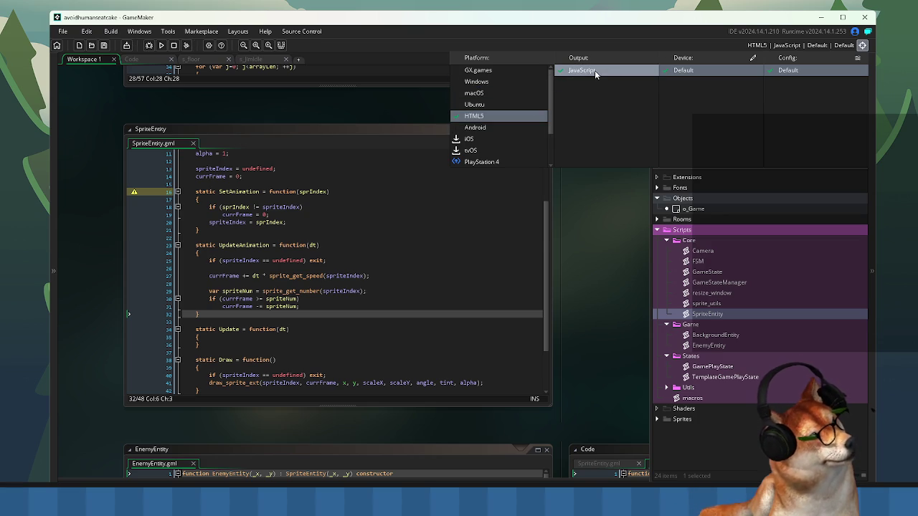
- Choose the HTML5 JavaScript target and run the build in the browser
{"action": "left_click", "coordinate": [482, 234]}
{"action": "left_click", "coordinate": [162, 45]}
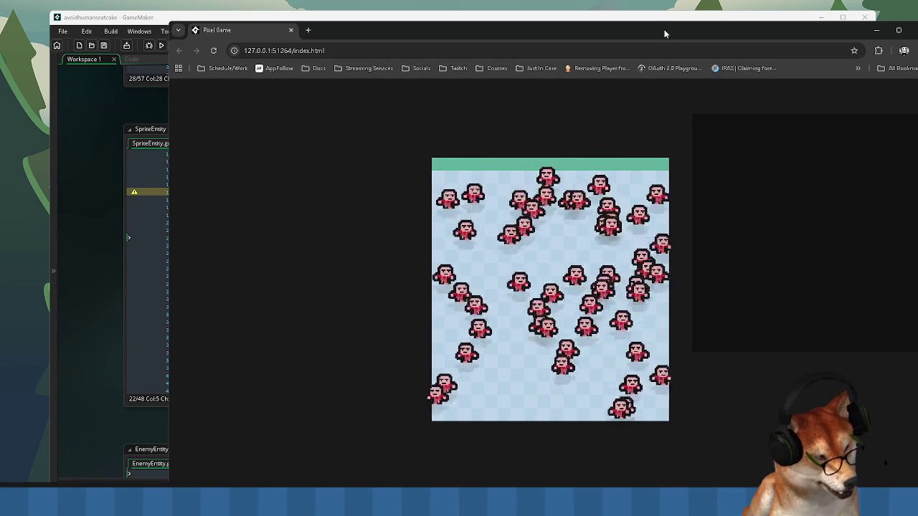
- Move the Chrome window running the HTML5 Pixel Game out of the way
{"action": "mouse_move", "coordinate": [665, 34]}
{"action": "left_mouse_down"}
{"action": "mouse_move", "coordinate": [581, 53]}
{"action": "mouse_move", "coordinate": [567, 33]}
{"action": "left_mouse_up"}
- View the GX.games options, then reopen HTML5 options showing title Pixel Game and index.html output
{"action": "left_click", "coordinate": [562, 20]}
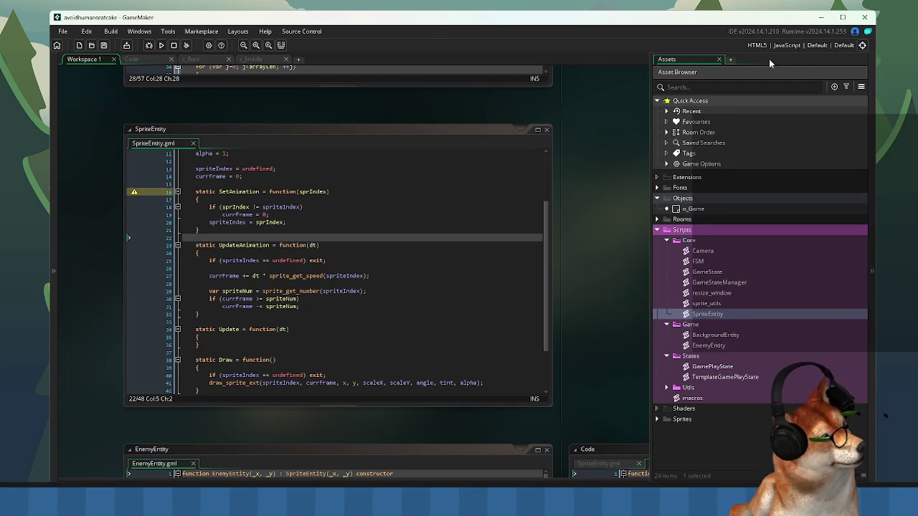
{"action": "left_click", "coordinate": [667, 164]}
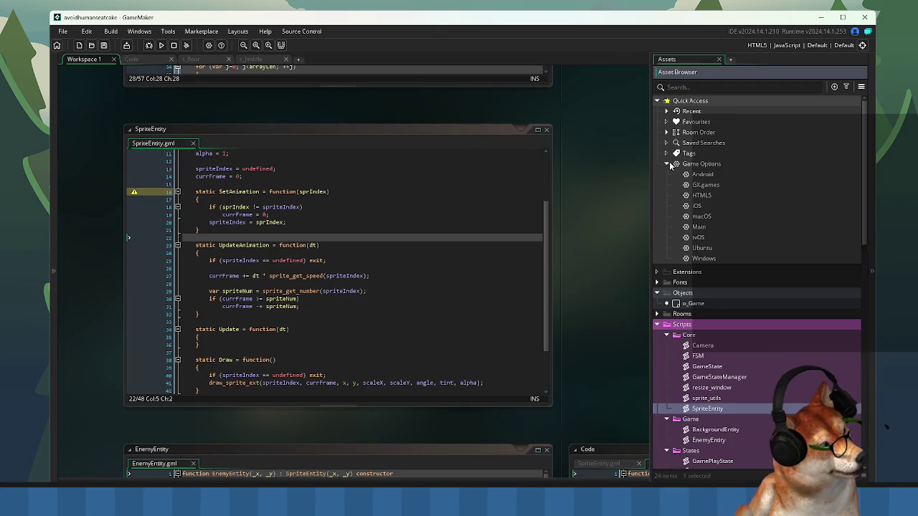
{"action": "double_click", "coordinate": [702, 196]}
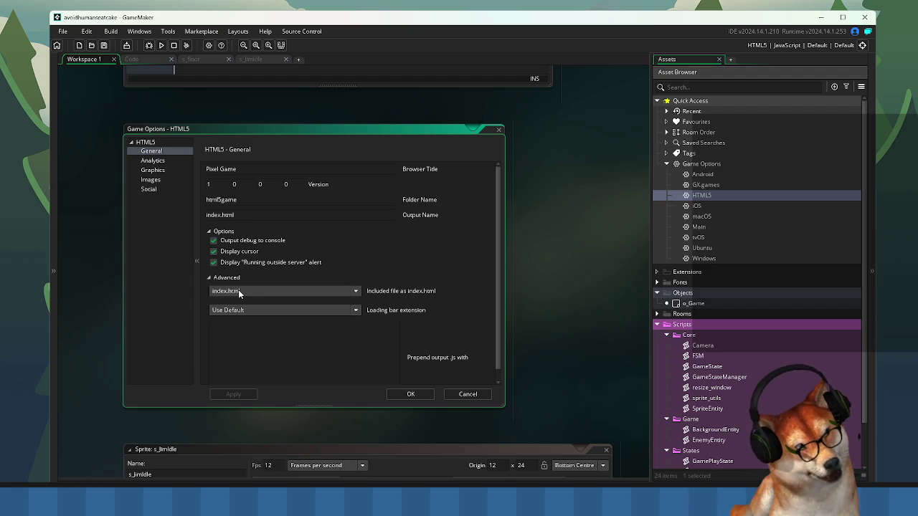
{"action": "double_click", "coordinate": [702, 186]}
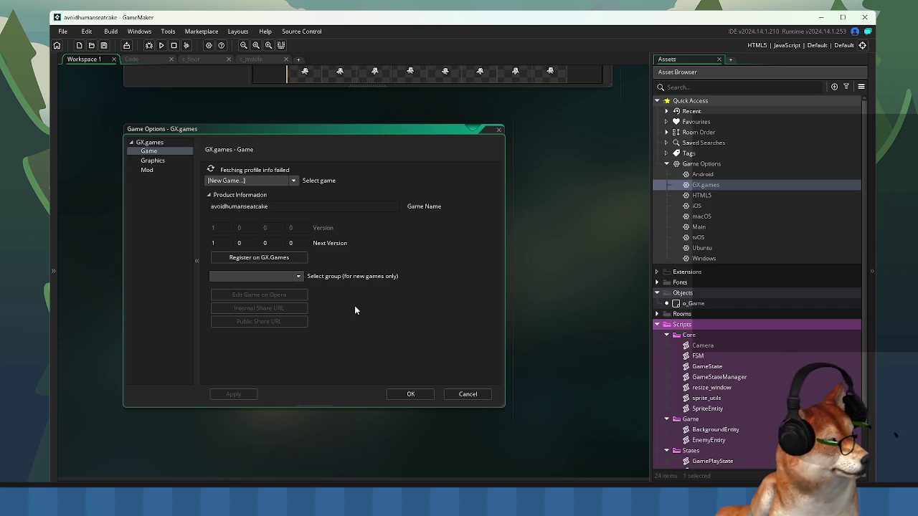
{"action": "left_click", "coordinate": [418, 394]}
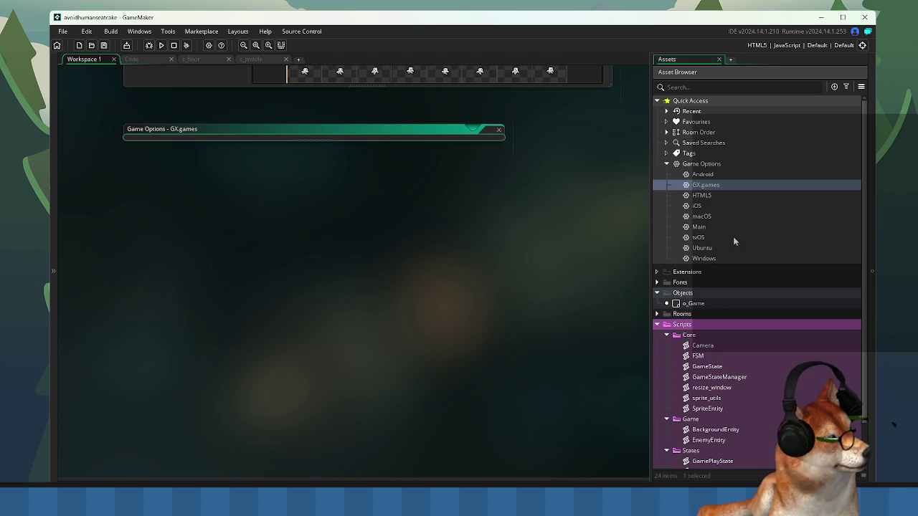
{"action": "double_click", "coordinate": [699, 195]}
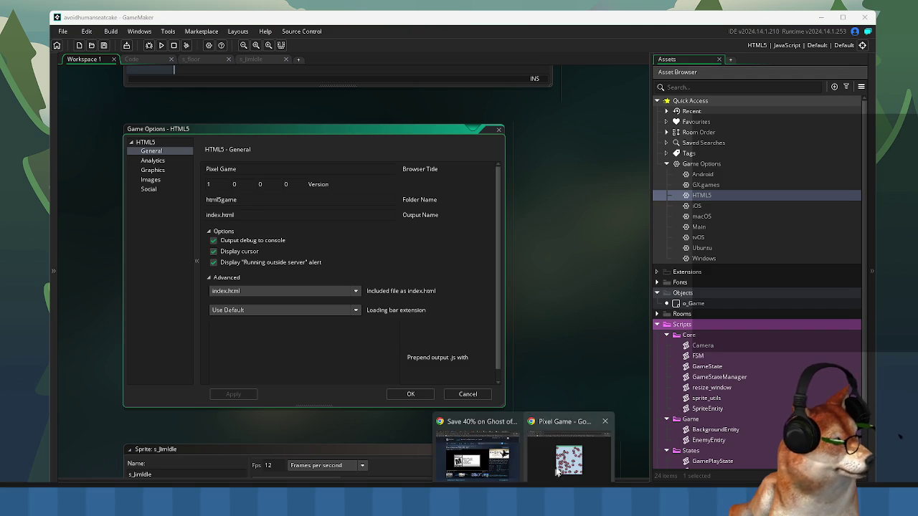
- Bring the Chrome window running Pixel Game to the front and nudge it upward
{"action": "left_click", "coordinate": [563, 459]}
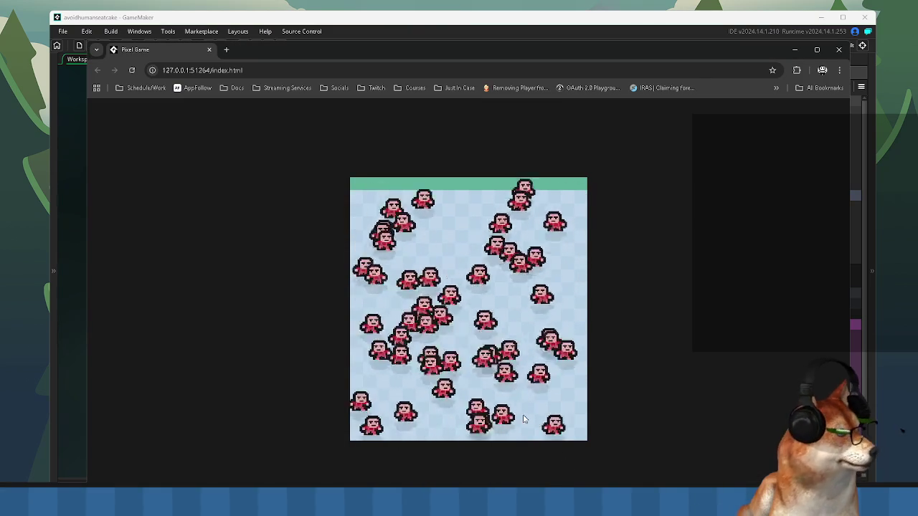
{"action": "left_click_drag", "start_coordinate": [339, 50], "coordinate": [339, 36]}
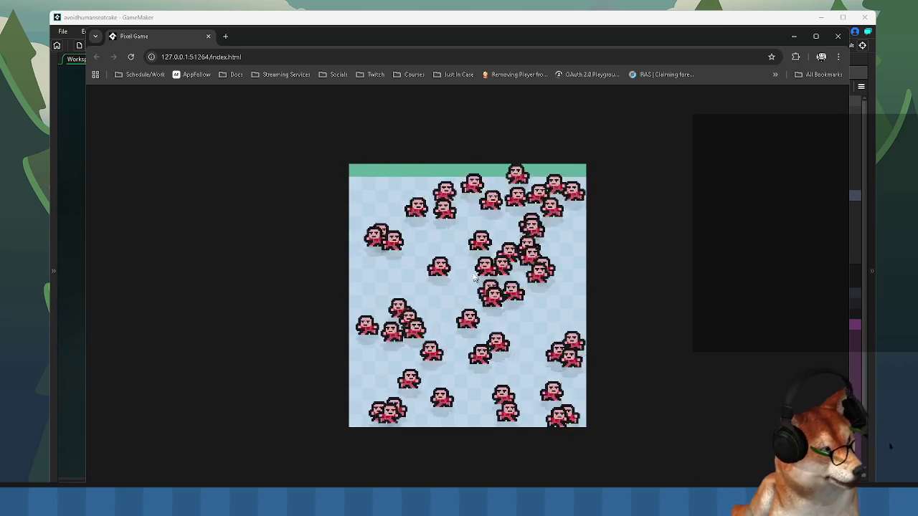
{"action": "right_click", "coordinate": [194, 58]}
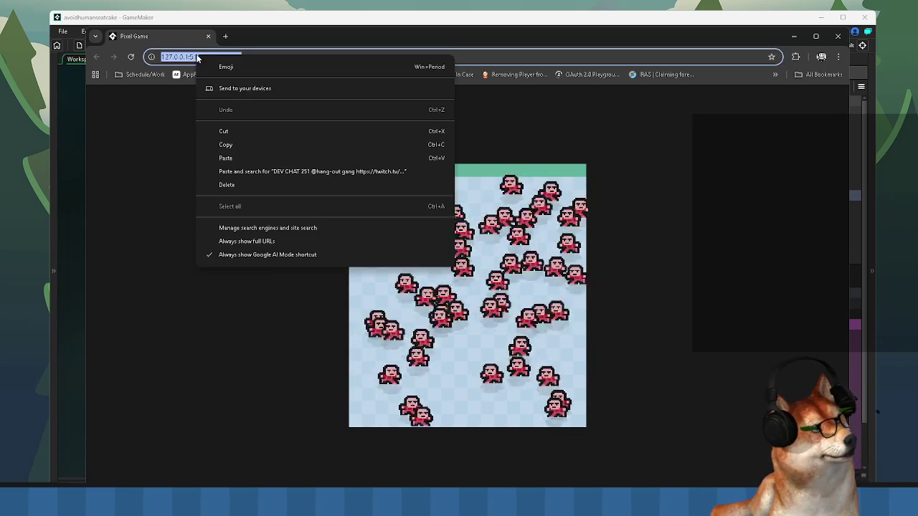
{"action": "left_click", "coordinate": [589, 341]}
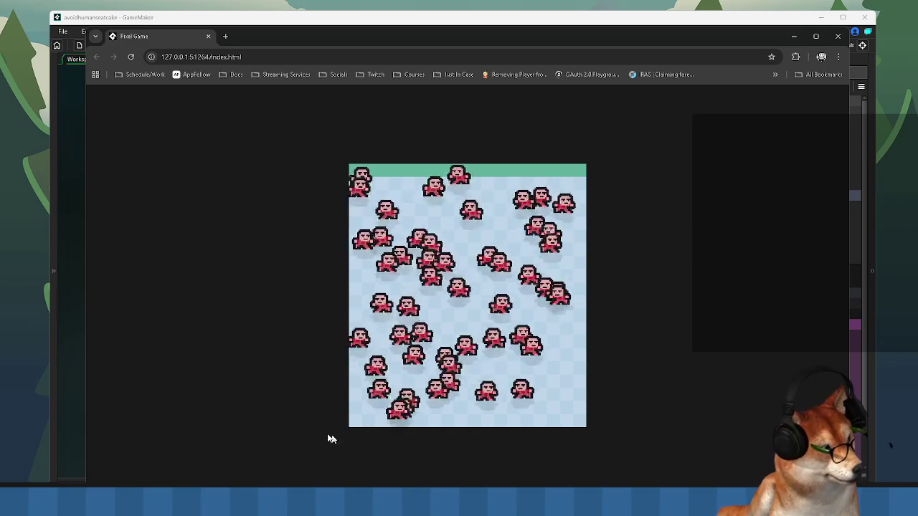
- Copy the game's local page address from Chrome's address bar
{"action": "mouse_move", "coordinate": [502, 502]}
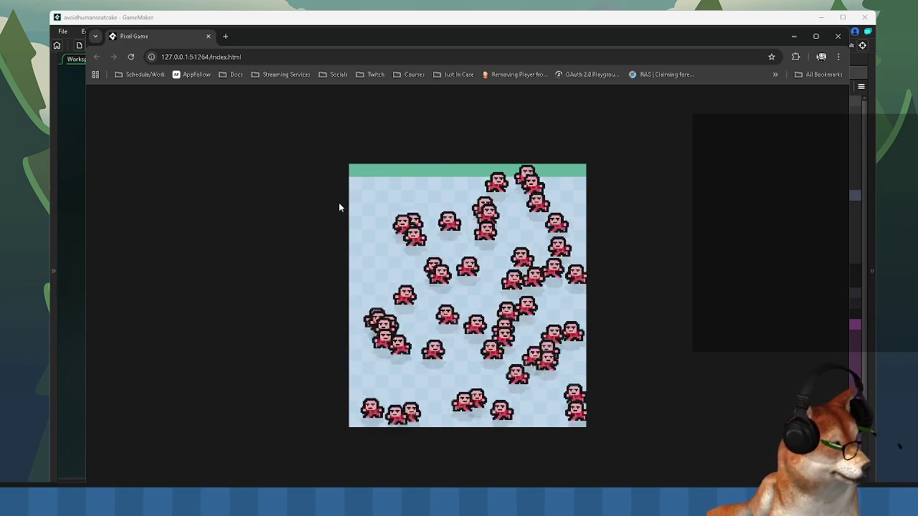
{"action": "left_click", "coordinate": [204, 57]}
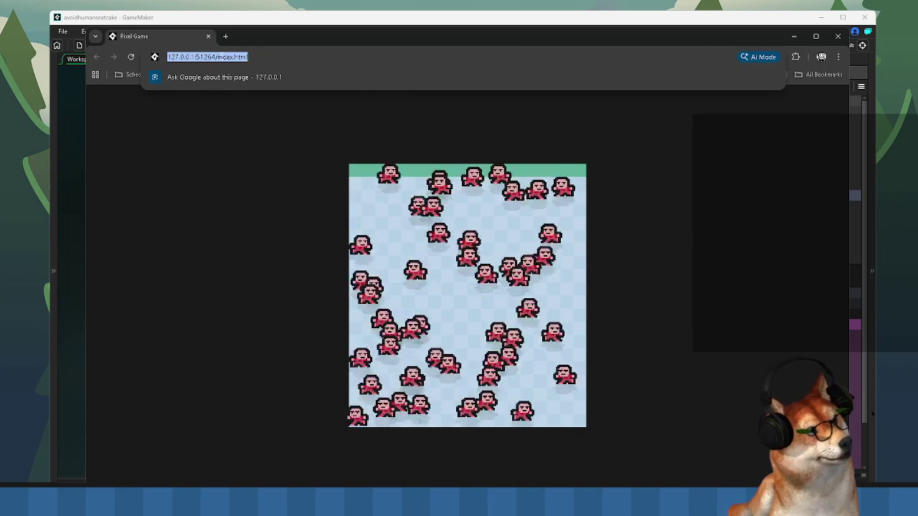
{"action": "right_click", "coordinate": [227, 58]}
{"action": "left_click", "coordinate": [283, 155]}
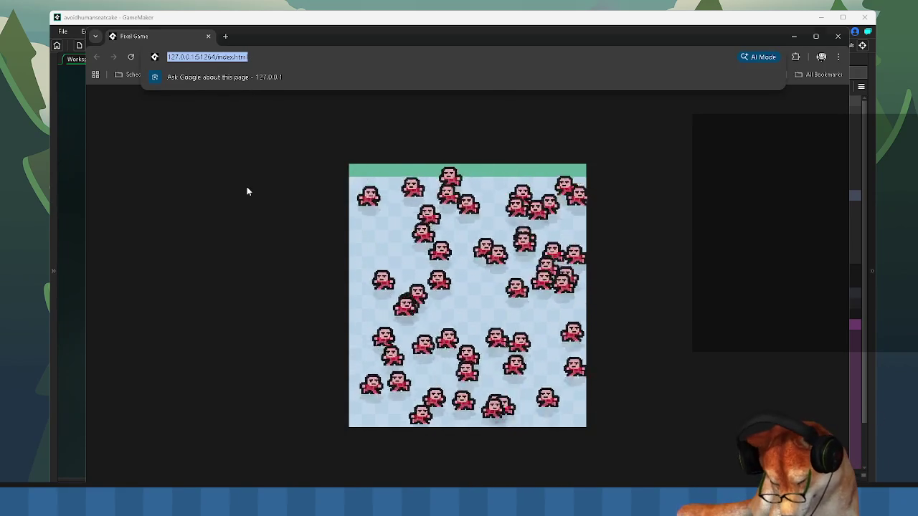
{"action": "key", "text": "super"}
- Launch Firefox, paste-and-go 127.0.0.1:51264/index.html, then switch back to Chrome
{"action": "type", "text": "firefox"}
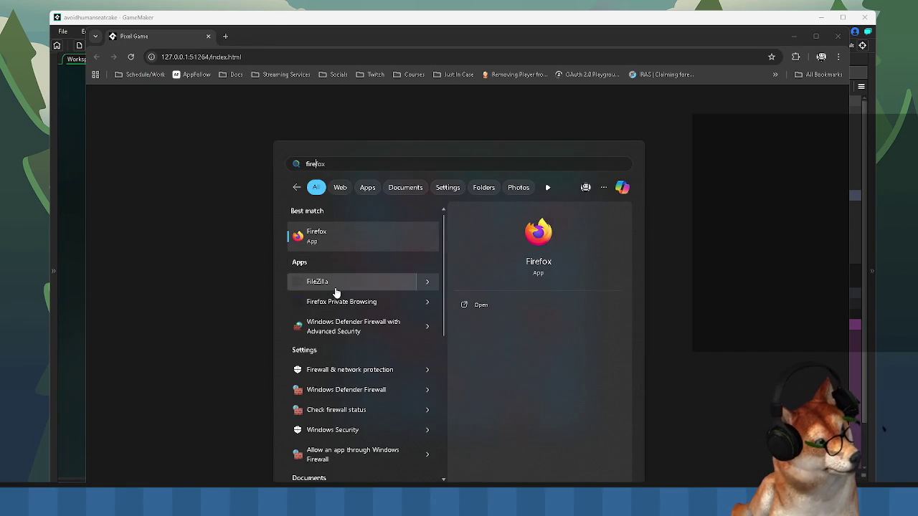
{"action": "left_click", "coordinate": [334, 239]}
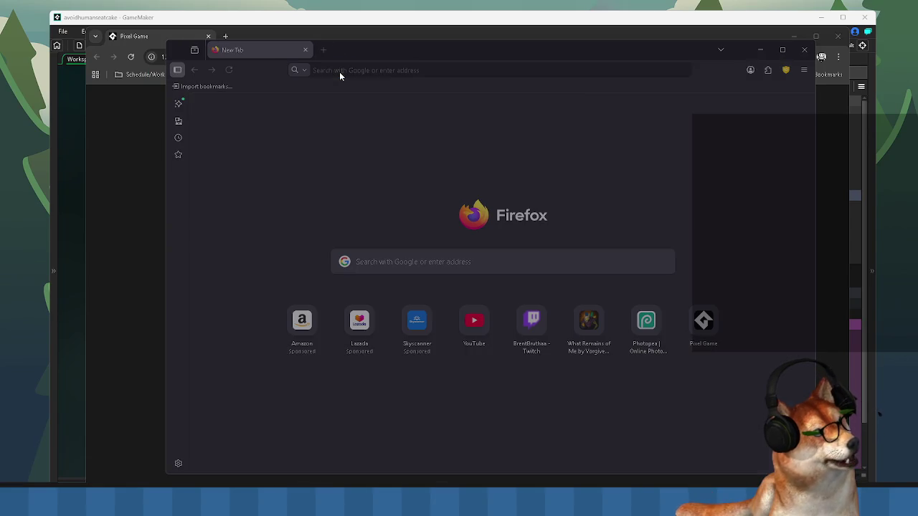
{"action": "left_click", "coordinate": [543, 163]}
{"action": "right_click", "coordinate": [398, 71]}
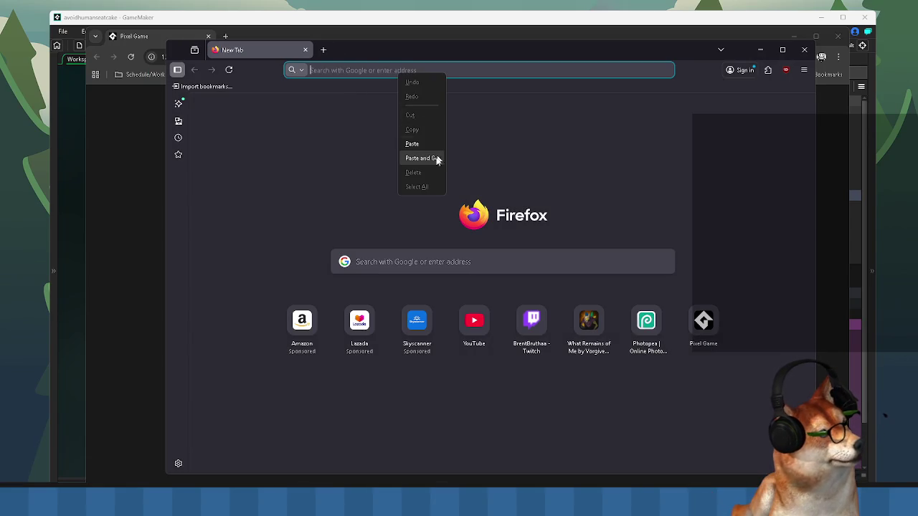
{"action": "left_click", "coordinate": [426, 159]}
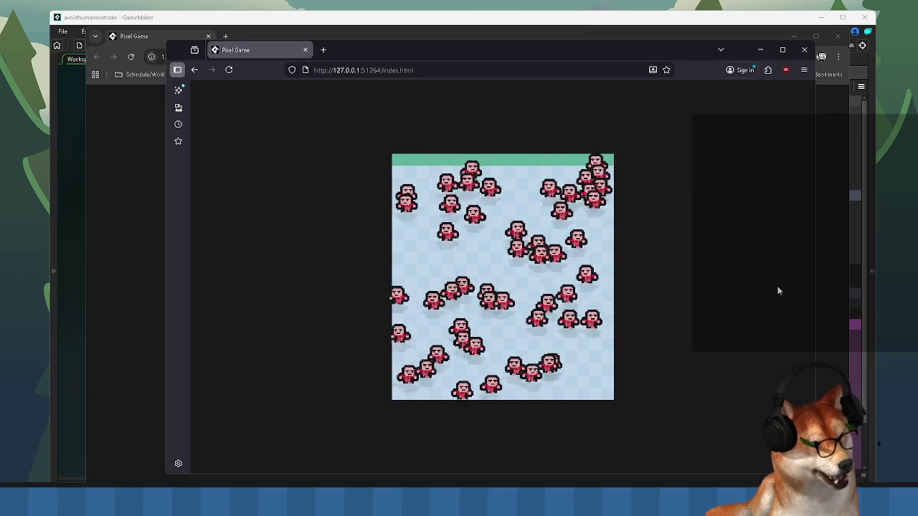
{"action": "key", "text": "alt+Tab"}
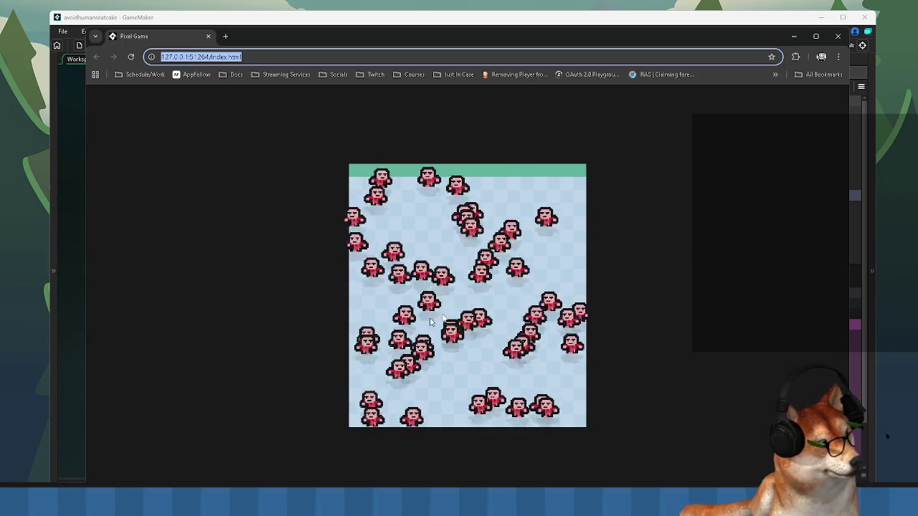
- Bring the Firefox game window in front of Chrome and open the Windows notification panel
{"action": "left_click_drag", "start_coordinate": [512, 37], "coordinate": [505, 94]}
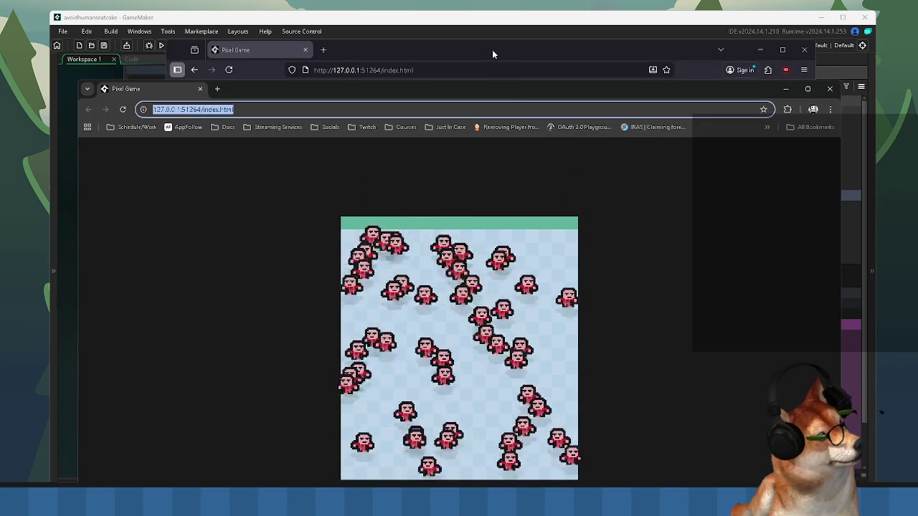
{"action": "left_click", "coordinate": [492, 50]}
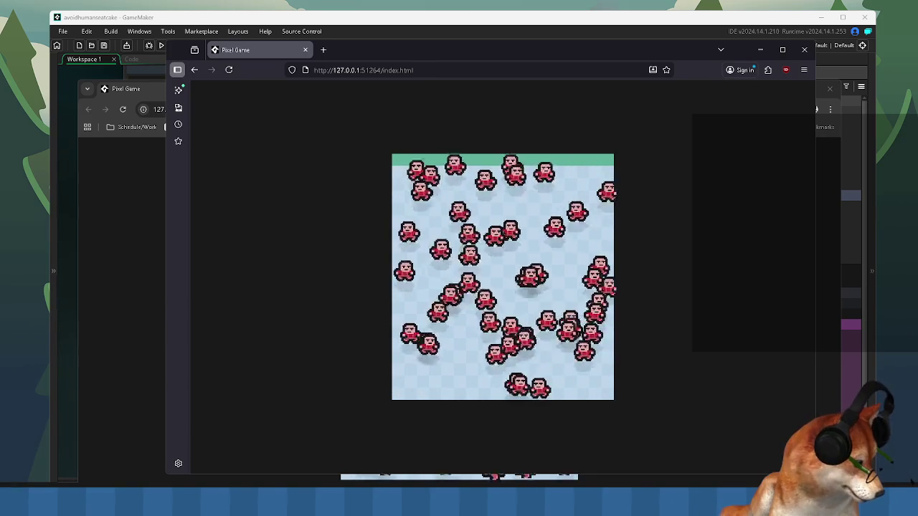
{"action": "key", "text": "super+n"}
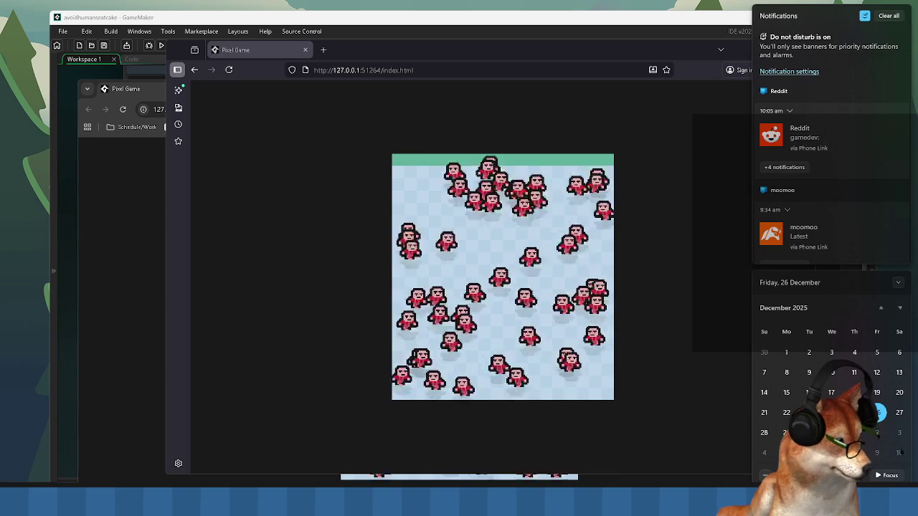
- Dismiss the notification panel so the Pixel Game in Firefox is fully visible
{"action": "left_click", "coordinate": [509, 381]}
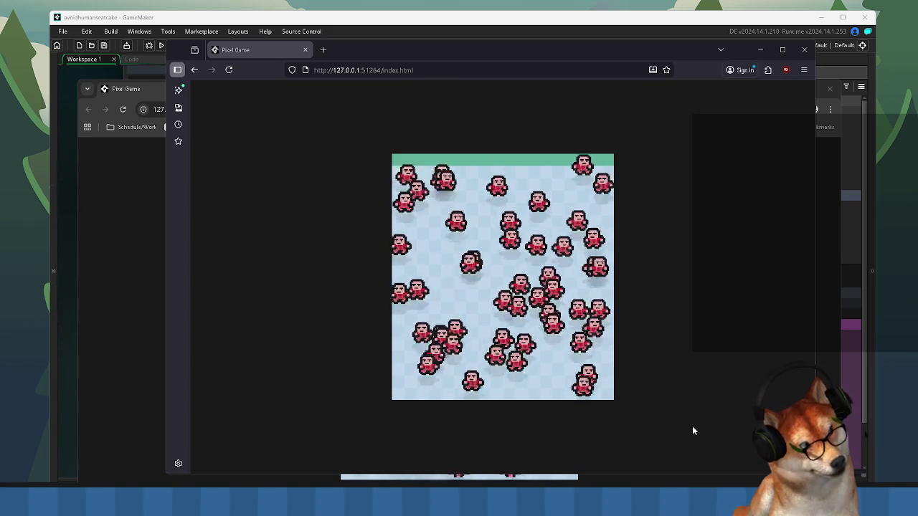
- Move Firefox aside and close the Chrome window running the game with Ctrl+W
{"action": "left_click_drag", "start_coordinate": [466, 51], "coordinate": [463, 194]}
{"action": "left_click", "coordinate": [344, 90]}
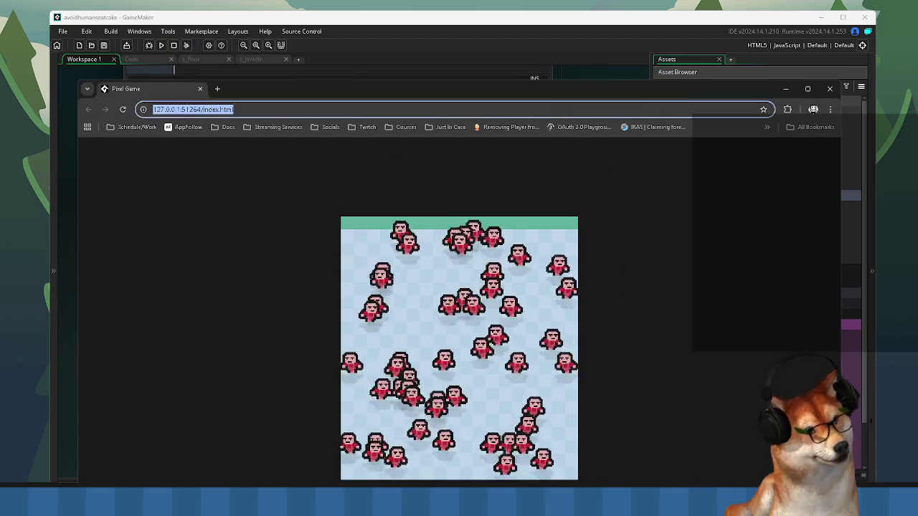
{"action": "key", "text": "ctrl+w"}
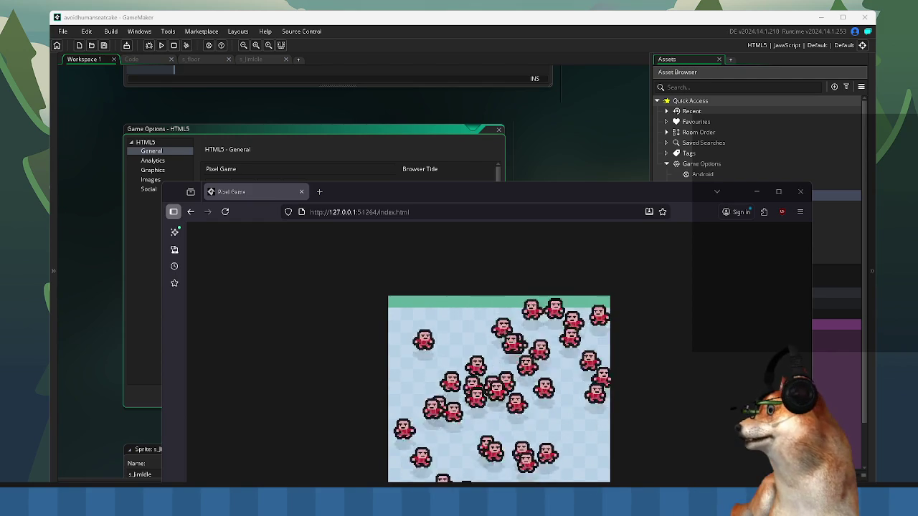
- Start a screen region capture and move the Firefox game window near the screen top
{"action": "key", "text": "super+shift+s"}
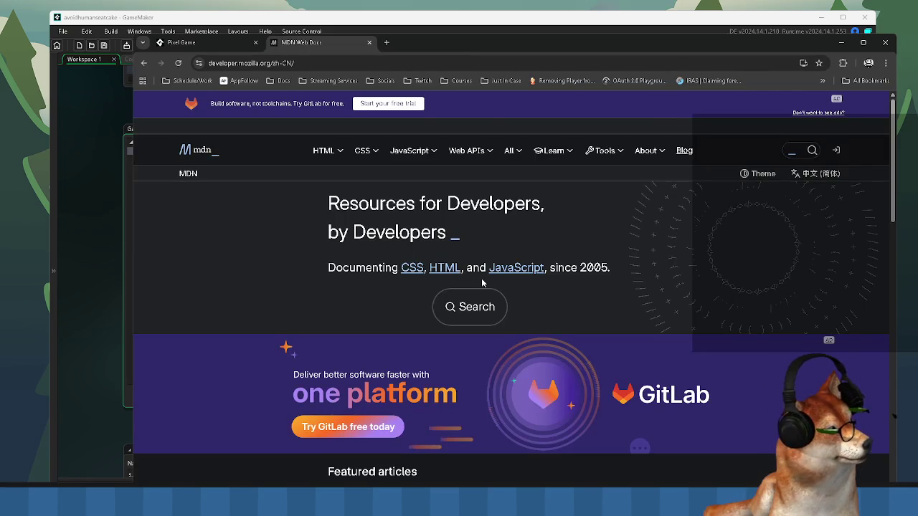
{"action": "scroll", "coordinate": [482, 284], "scroll_direction": "down", "scroll_amount": 7}
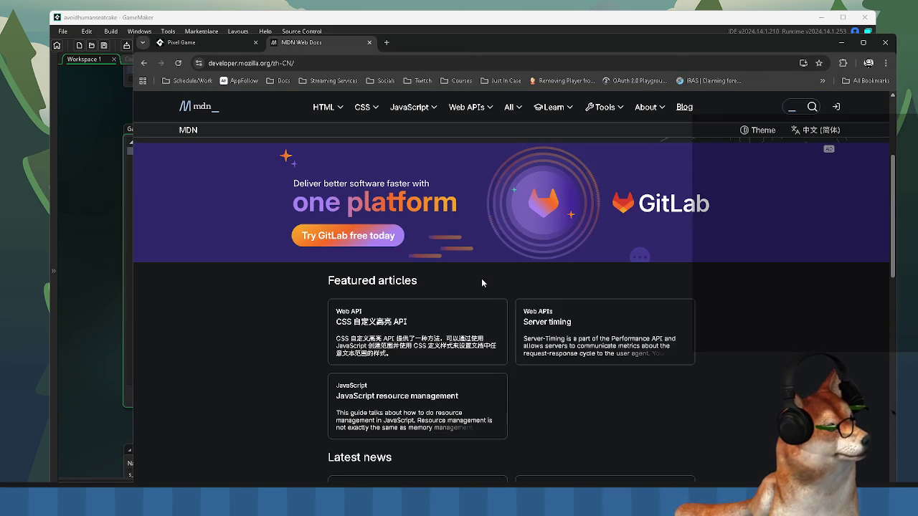
{"action": "scroll", "coordinate": [482, 284], "scroll_direction": "up", "scroll_amount": 10}
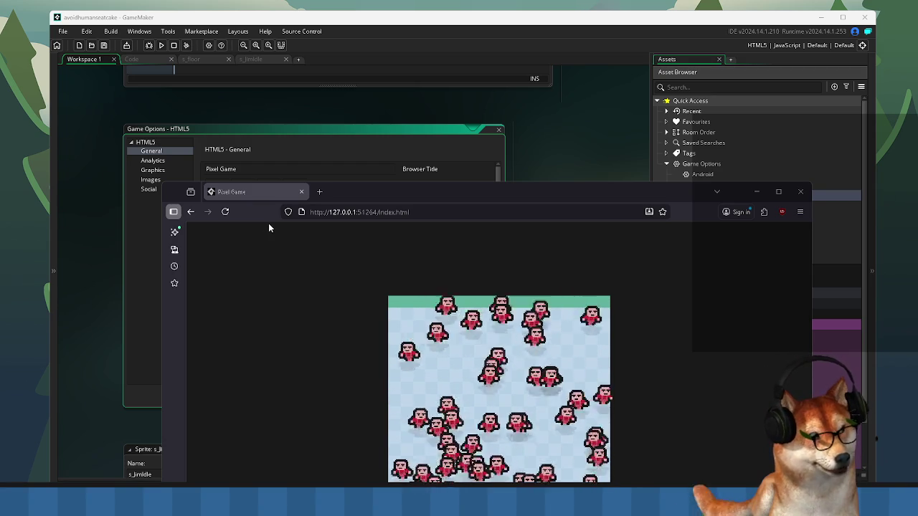
{"action": "mouse_move", "coordinate": [386, 199]}
{"action": "left_mouse_down"}
{"action": "mouse_move", "coordinate": [377, 96]}
{"action": "mouse_move", "coordinate": [439, 57]}
{"action": "left_mouse_up"}
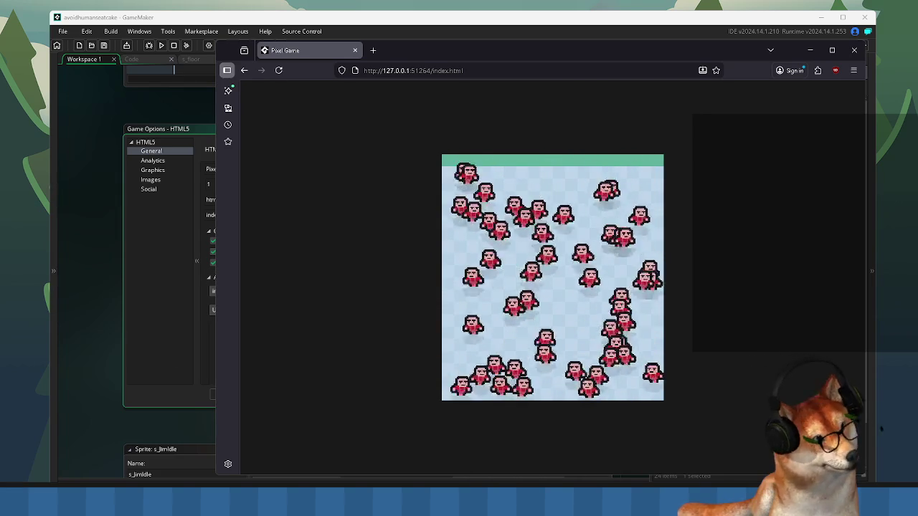
- Search Google for 'mdn vibration api' from Chrome's address bar
{"action": "left_click_drag", "start_coordinate": [442, 50], "coordinate": [404, 102]}
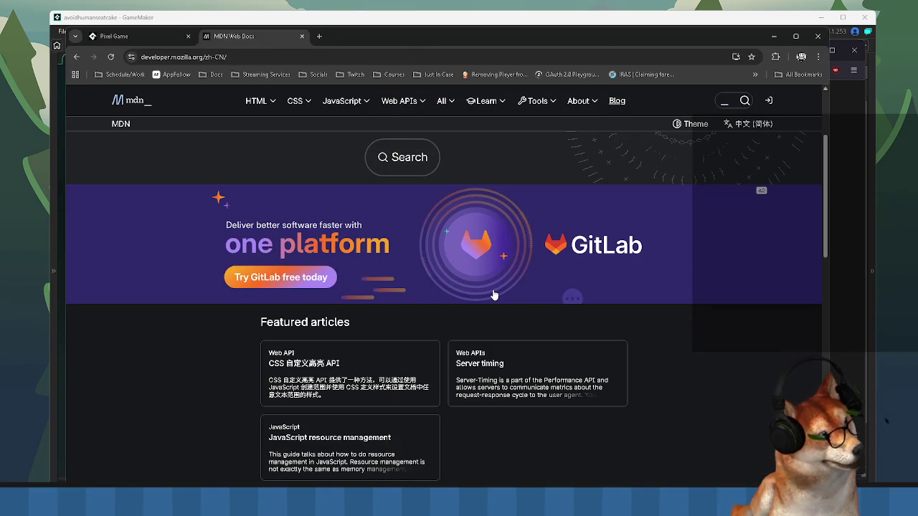
{"action": "scroll", "coordinate": [494, 297], "scroll_direction": "down", "scroll_amount": 1}
{"action": "left_click", "coordinate": [229, 57]}
{"action": "left_click_drag", "start_coordinate": [248, 58], "coordinate": [230, 58]}
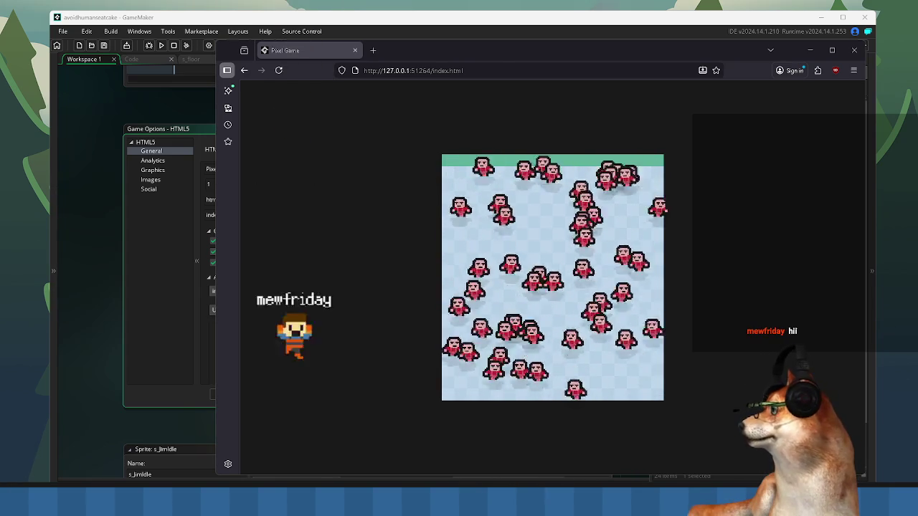
{"action": "left_click_drag", "start_coordinate": [253, 52], "coordinate": [251, 40]}
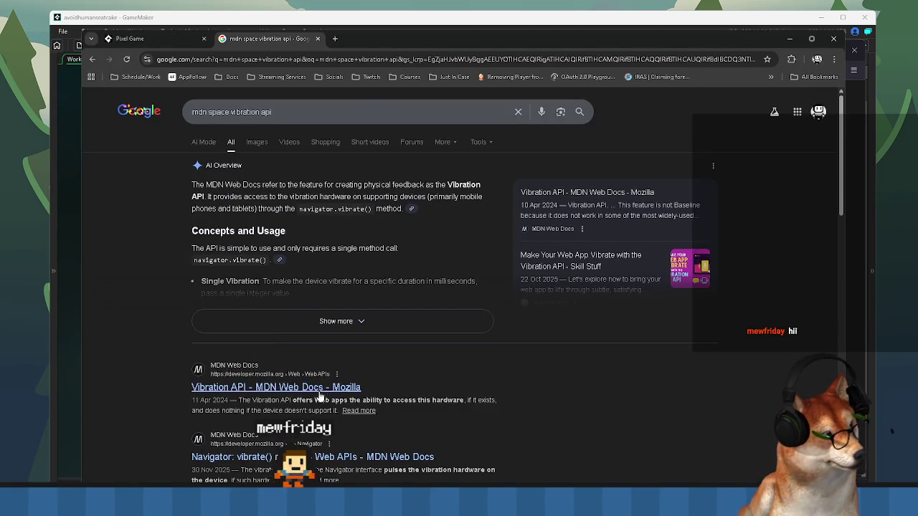
- Open the MDN Vibration API article, expand Limited availability, and jump to the compatibility table
{"action": "left_click", "coordinate": [260, 390]}
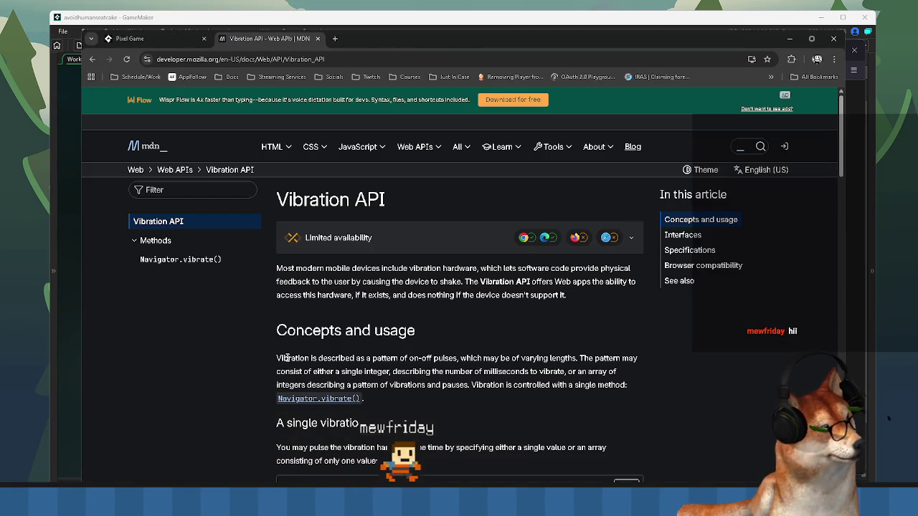
{"action": "scroll", "coordinate": [356, 305], "scroll_direction": "down", "scroll_amount": 2}
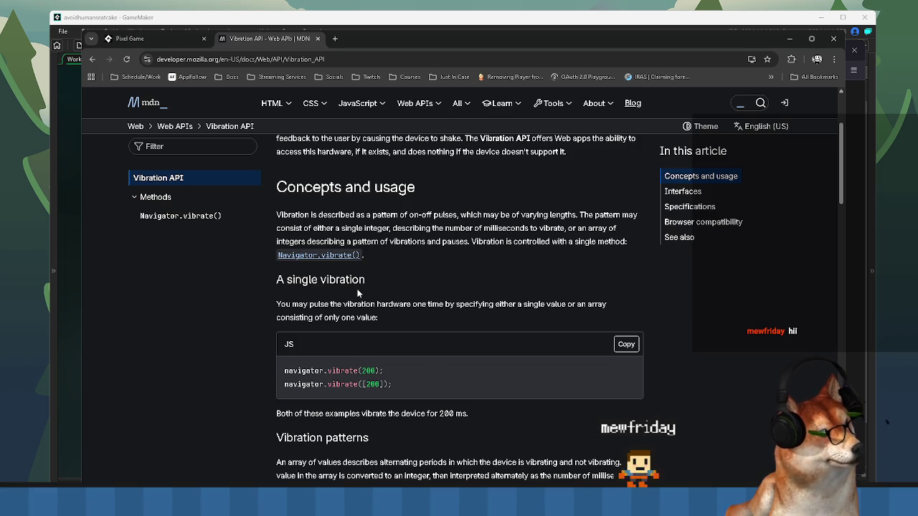
{"action": "scroll", "coordinate": [358, 294], "scroll_direction": "down", "scroll_amount": 1}
{"action": "scroll", "coordinate": [358, 294], "scroll_direction": "up", "scroll_amount": 2}
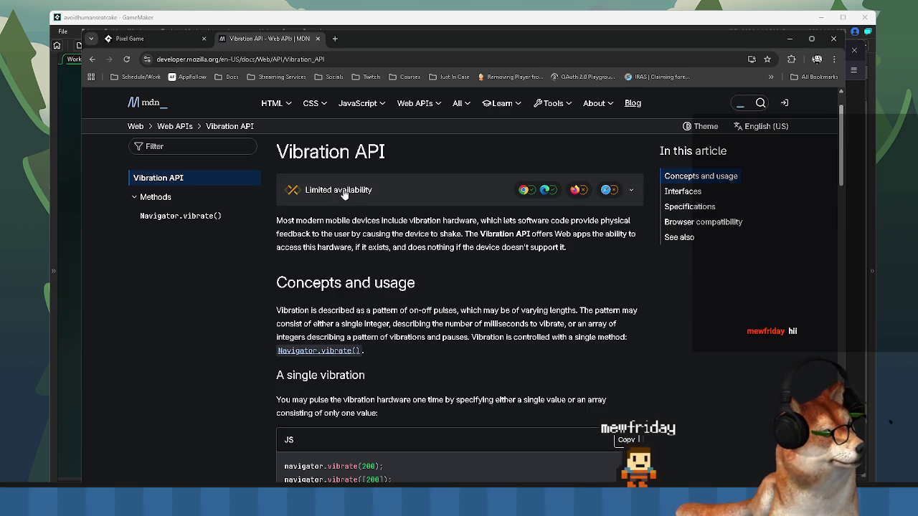
{"action": "left_click", "coordinate": [590, 190]}
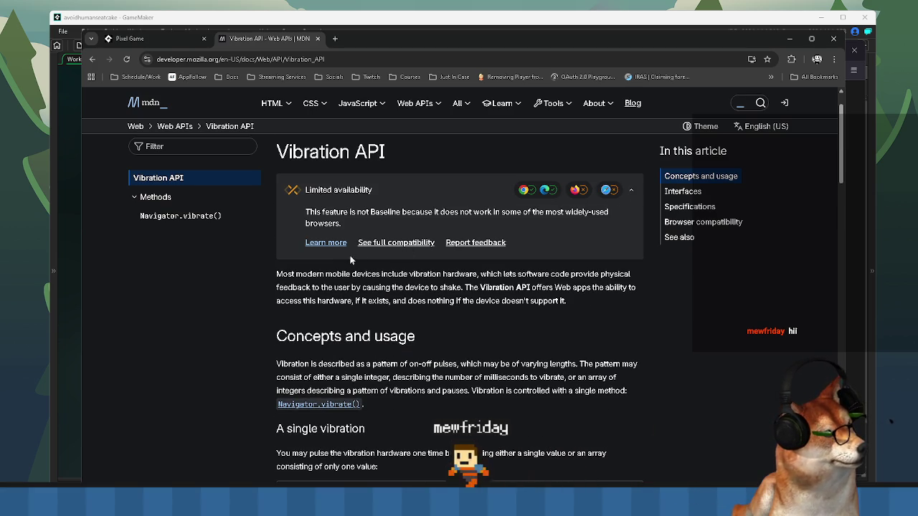
{"action": "left_click", "coordinate": [396, 244]}
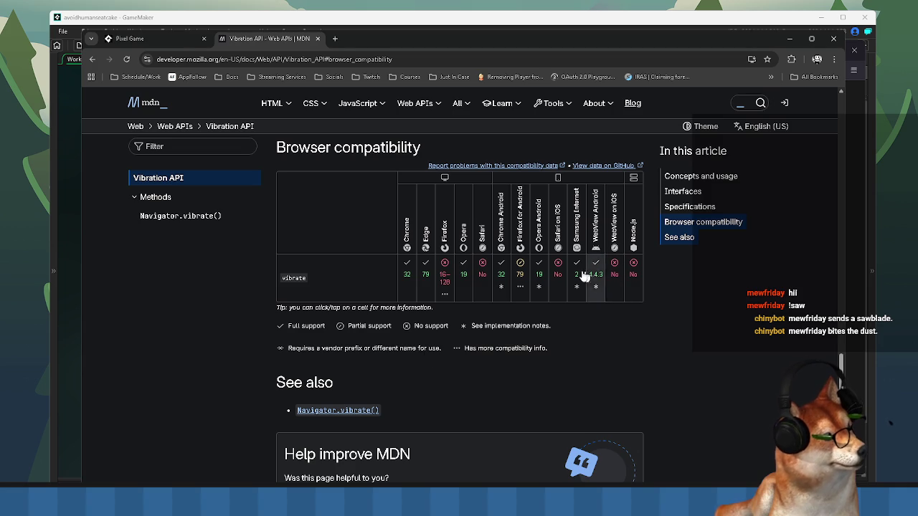
- Check vibrate support details for Safari on iOS, Chrome Android and Firefox for Android
{"action": "left_click", "coordinate": [558, 267]}
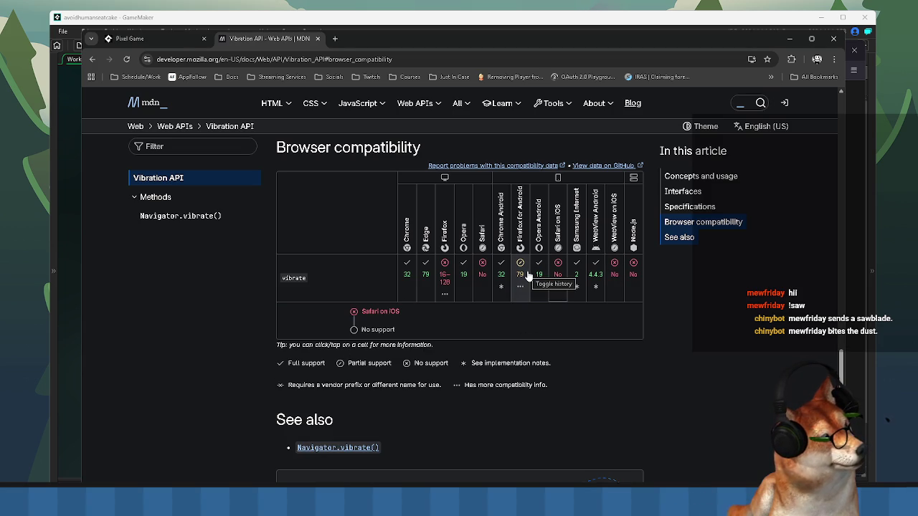
{"action": "left_click", "coordinate": [503, 276]}
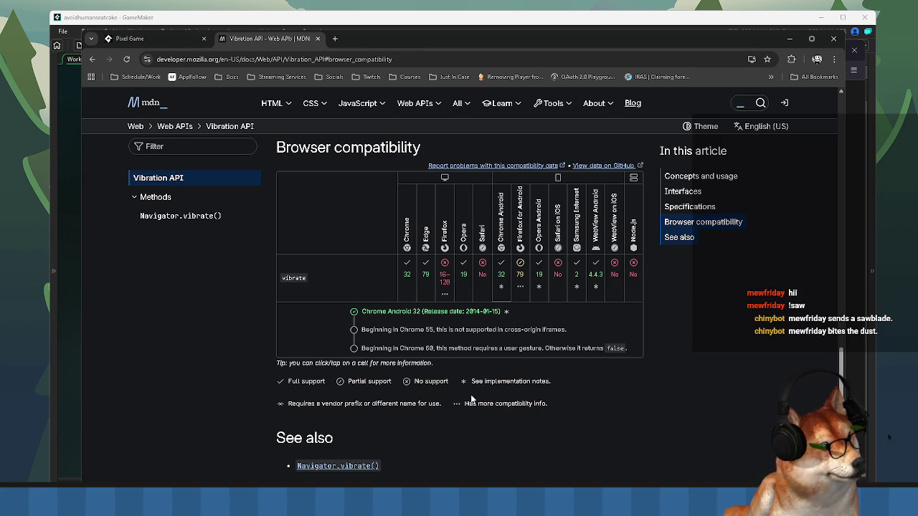
{"action": "left_click", "coordinate": [519, 279]}
{"action": "left_click", "coordinate": [558, 275]}
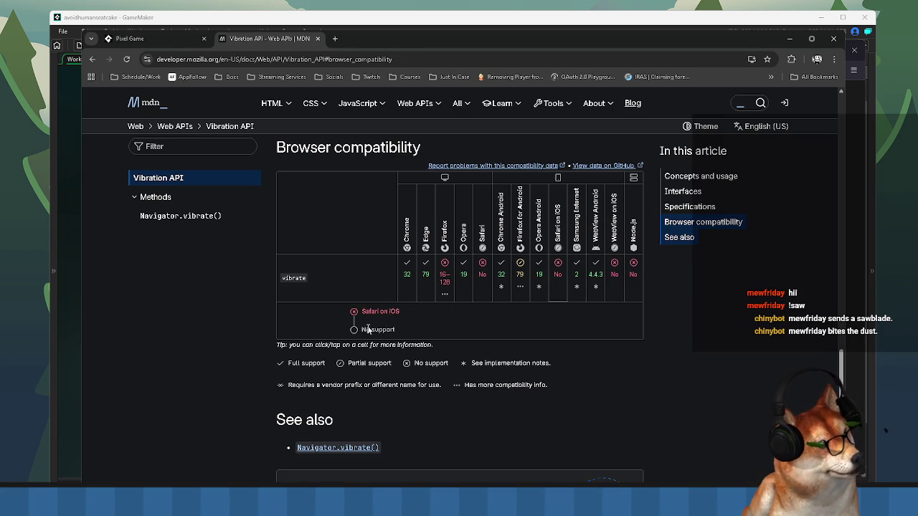
- Select and clear text around the support legend and table headers, then scroll back up
{"action": "left_click_drag", "start_coordinate": [272, 352], "coordinate": [405, 366]}
{"action": "left_click_drag", "start_coordinate": [579, 380], "coordinate": [583, 392]}
{"action": "scroll", "coordinate": [584, 394], "scroll_direction": "down", "scroll_amount": 2}
{"action": "left_click", "coordinate": [385, 307]}
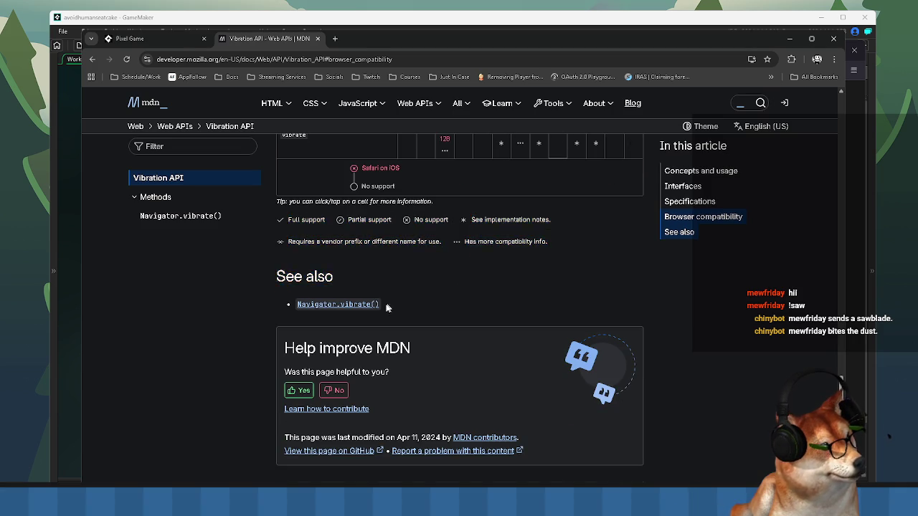
{"action": "scroll", "coordinate": [386, 307], "scroll_direction": "down", "scroll_amount": 3}
{"action": "scroll", "coordinate": [408, 266], "scroll_direction": "up", "scroll_amount": 7}
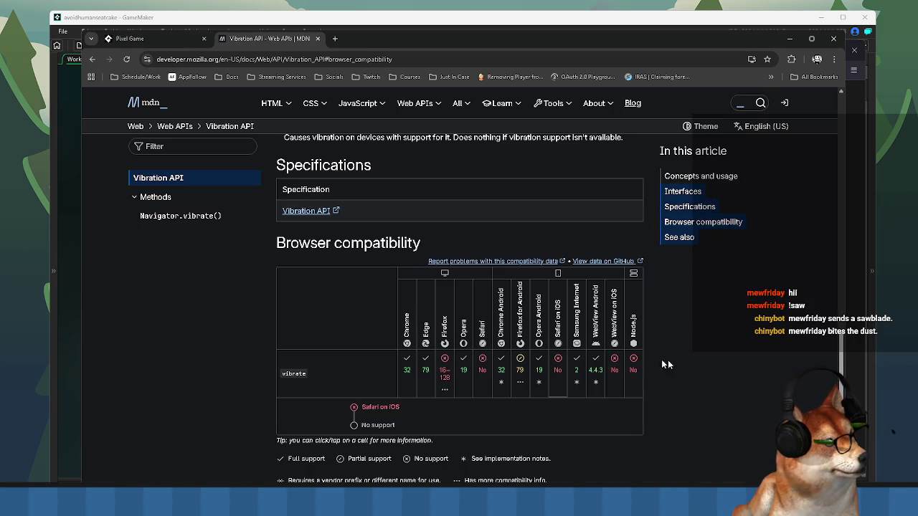
{"action": "key", "text": "ctrl+a"}
{"action": "left_click", "coordinate": [700, 353]}
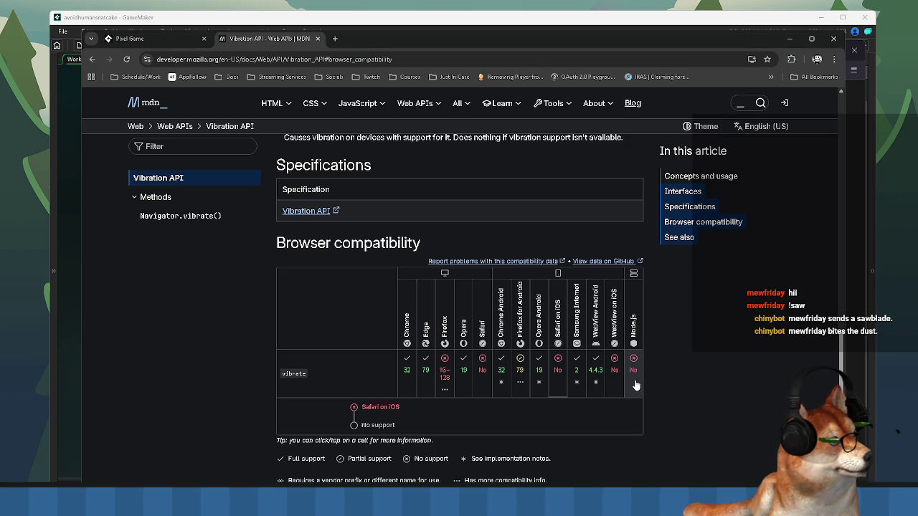
{"action": "mouse_move", "coordinate": [658, 394]}
{"action": "left_mouse_down"}
{"action": "mouse_move", "coordinate": [431, 347]}
{"action": "mouse_move", "coordinate": [696, 368]}
{"action": "left_mouse_up"}
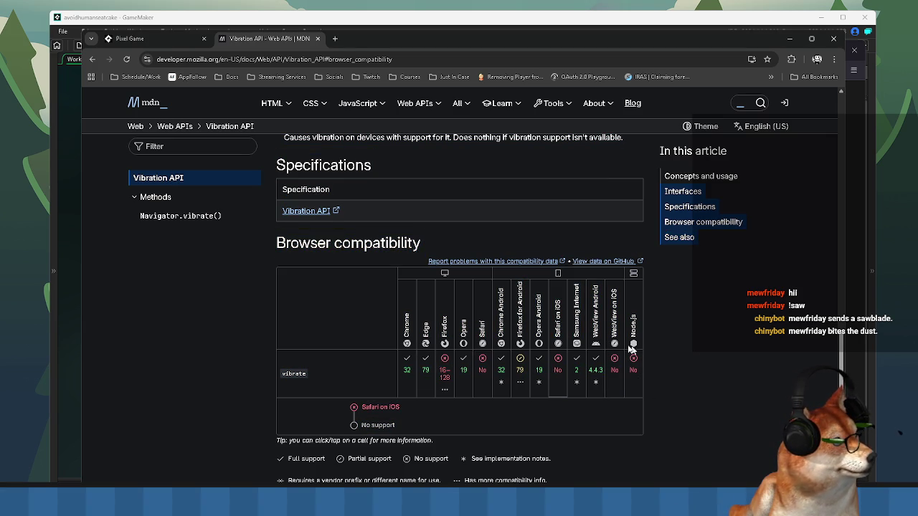
{"action": "scroll", "coordinate": [404, 324], "scroll_direction": "up", "scroll_amount": 10}
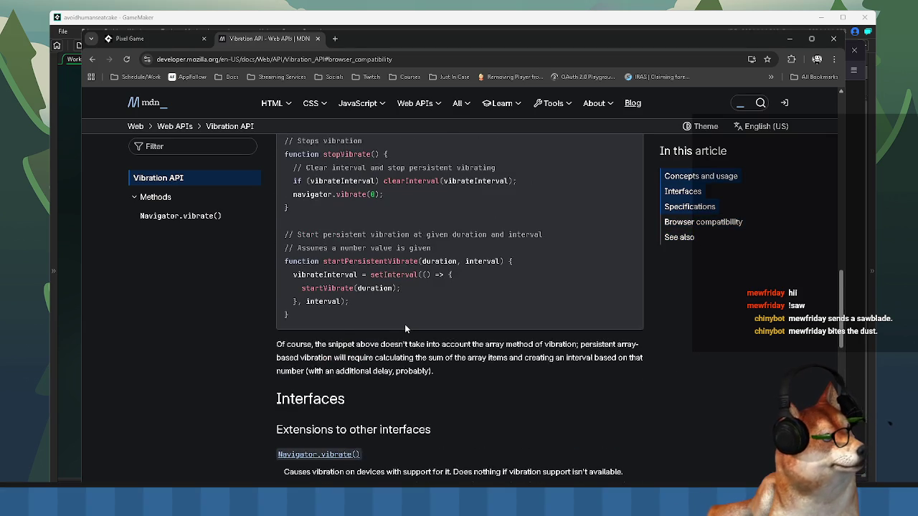
{"action": "scroll", "coordinate": [406, 324], "scroll_direction": "up", "scroll_amount": 2}
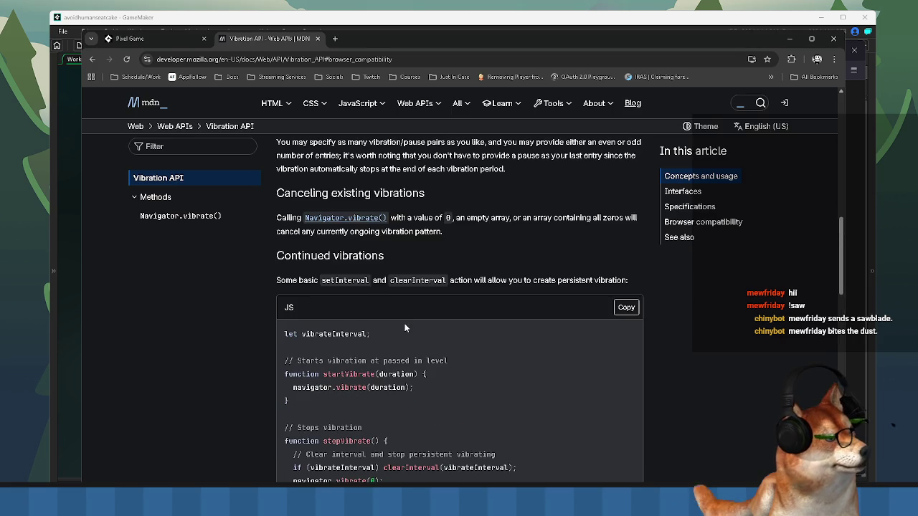
{"action": "scroll", "coordinate": [405, 327], "scroll_direction": "up", "scroll_amount": 2}
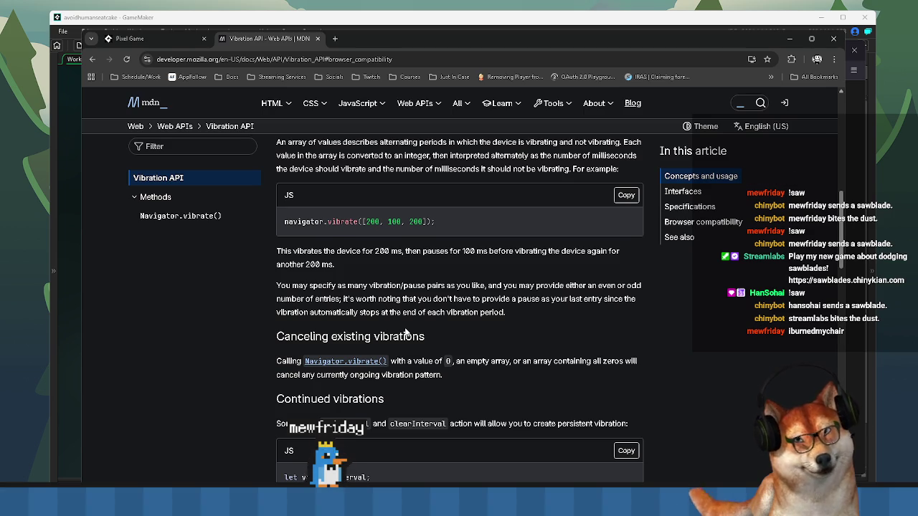
- Scroll down to the Vibration API Browser compatibility table and shift the browser window left
{"action": "scroll", "coordinate": [447, 344], "scroll_direction": "down", "scroll_amount": 1}
{"action": "scroll", "coordinate": [450, 344], "scroll_direction": "down", "scroll_amount": 2}
{"action": "scroll", "coordinate": [450, 343], "scroll_direction": "down", "scroll_amount": 1}
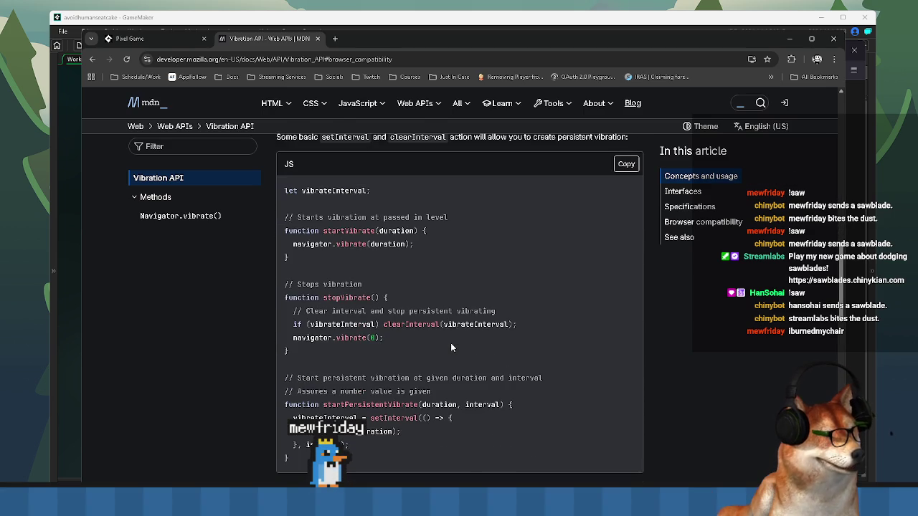
{"action": "scroll", "coordinate": [449, 342], "scroll_direction": "down", "scroll_amount": 4}
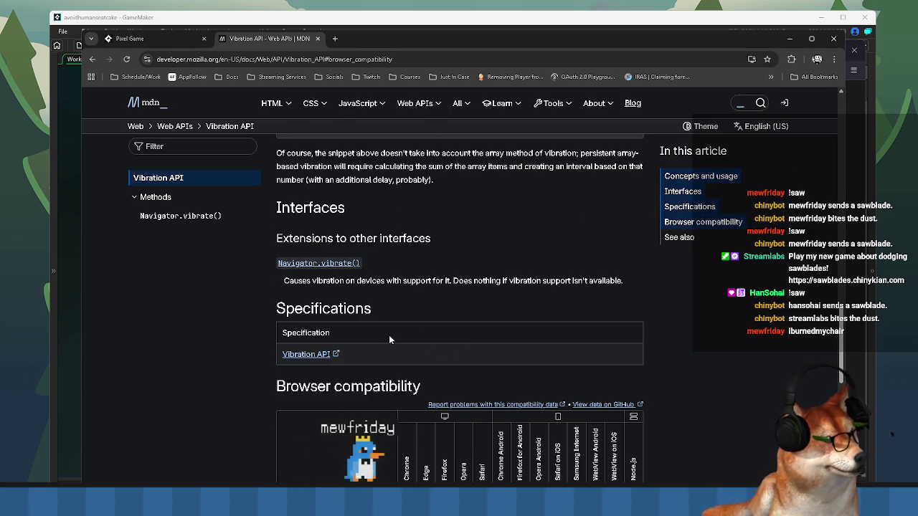
{"action": "scroll", "coordinate": [388, 335], "scroll_direction": "down", "scroll_amount": 4}
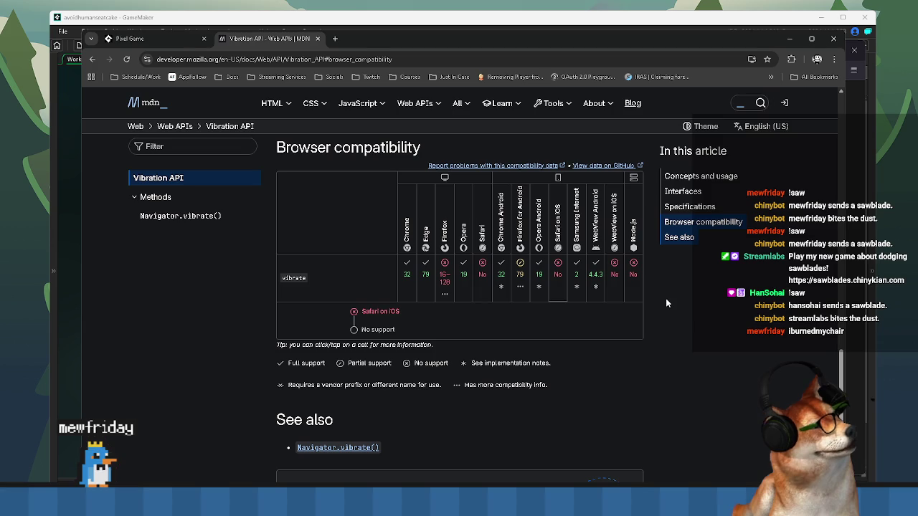
{"action": "mouse_move", "coordinate": [501, 34]}
{"action": "left_mouse_down"}
{"action": "mouse_move", "coordinate": [456, 38]}
{"action": "mouse_move", "coordinate": [462, 24]}
{"action": "left_mouse_up"}
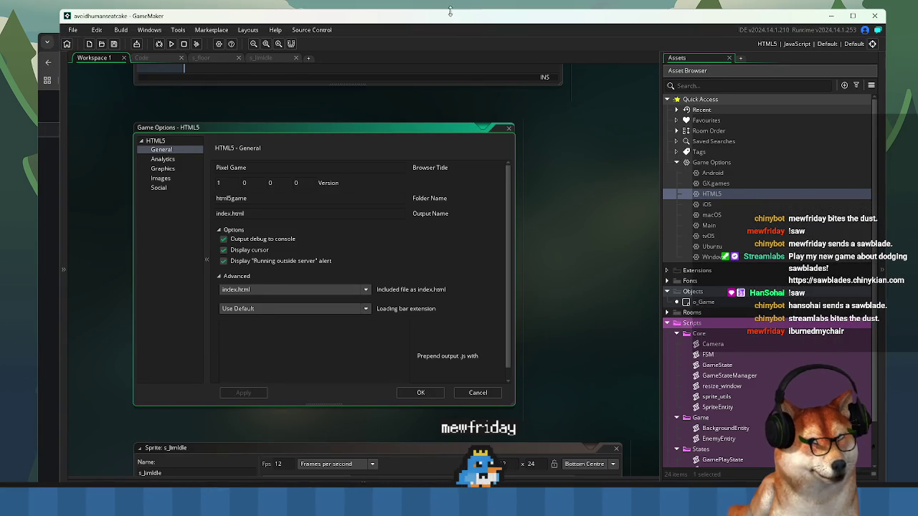
- Close the running Pixel Game browser window to reveal GameMaker's HTML5 General options
{"action": "left_click_drag", "start_coordinate": [604, 199], "coordinate": [611, 193]}
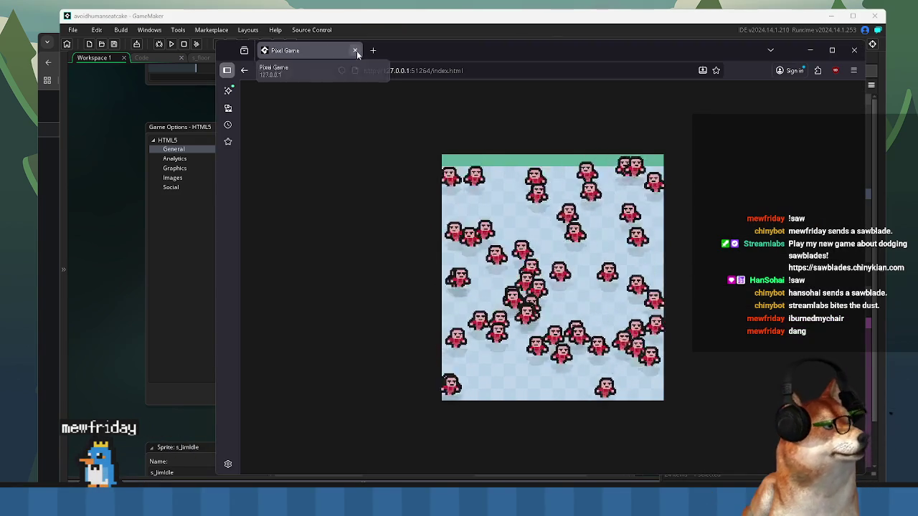
{"action": "left_click", "coordinate": [354, 50]}
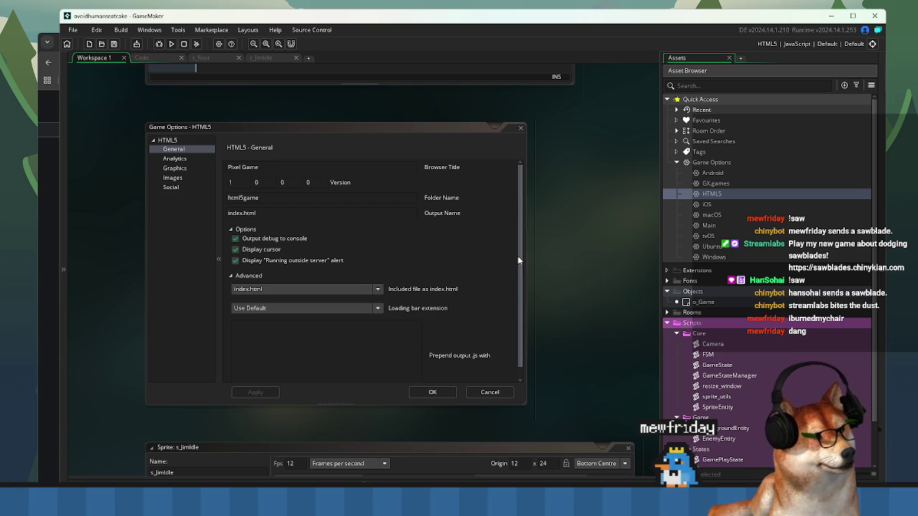
{"action": "left_click_drag", "start_coordinate": [519, 260], "coordinate": [519, 270]}
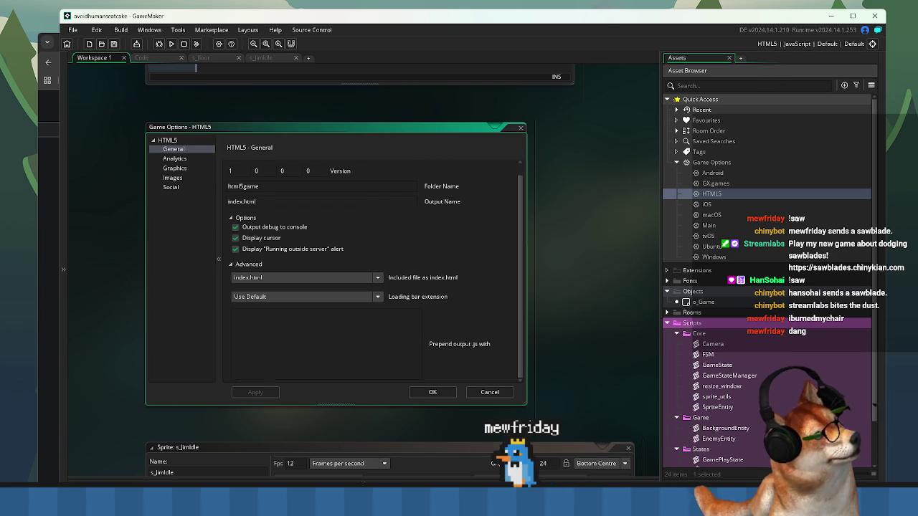
{"action": "mouse_move", "coordinate": [480, 500]}
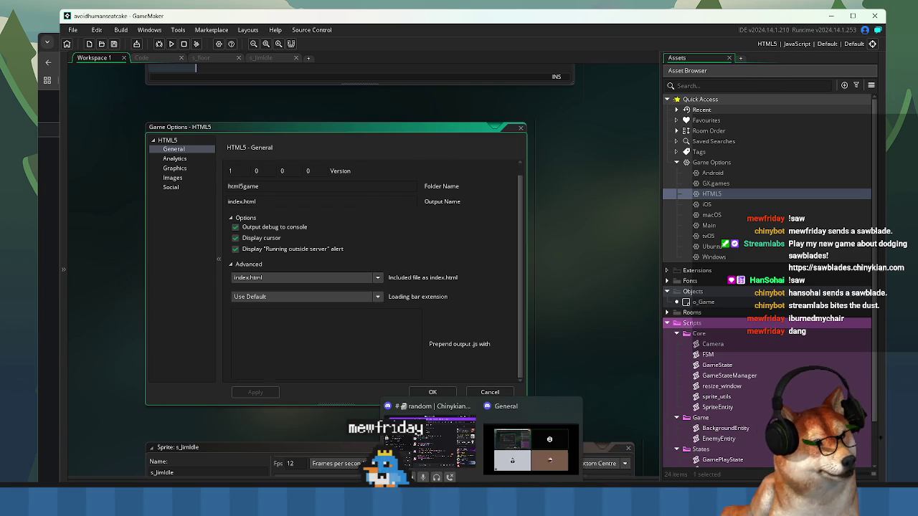
- Bring up the Discord call window, stop streaming the screen, and open More Options
{"action": "left_click", "coordinate": [481, 500]}
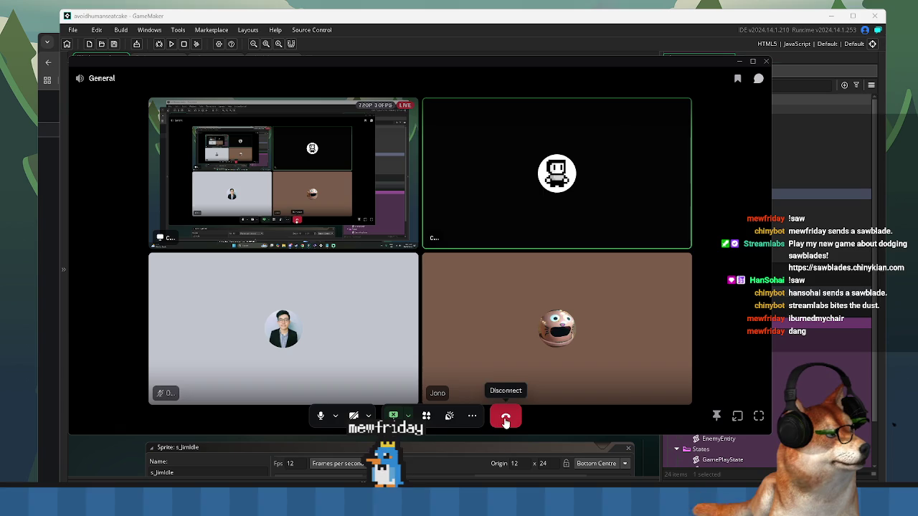
{"action": "left_click", "coordinate": [398, 419]}
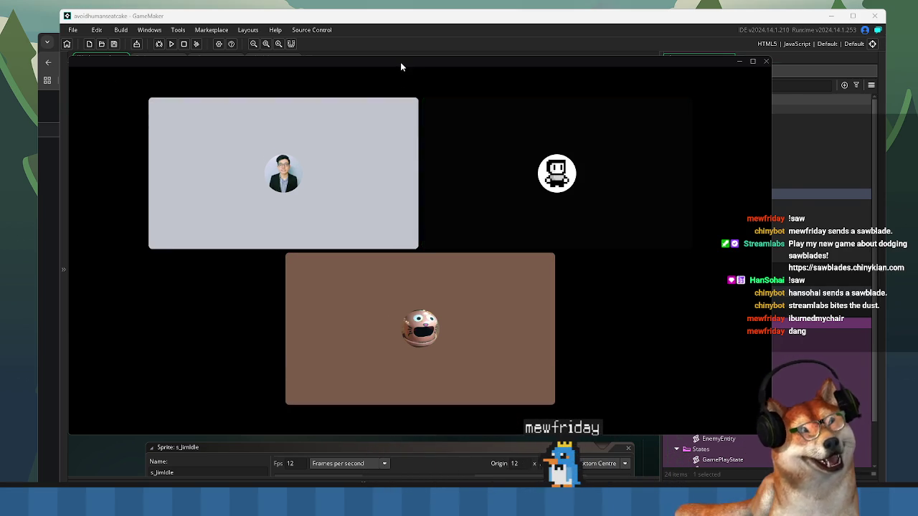
{"action": "left_click_drag", "start_coordinate": [400, 63], "coordinate": [422, 63]}
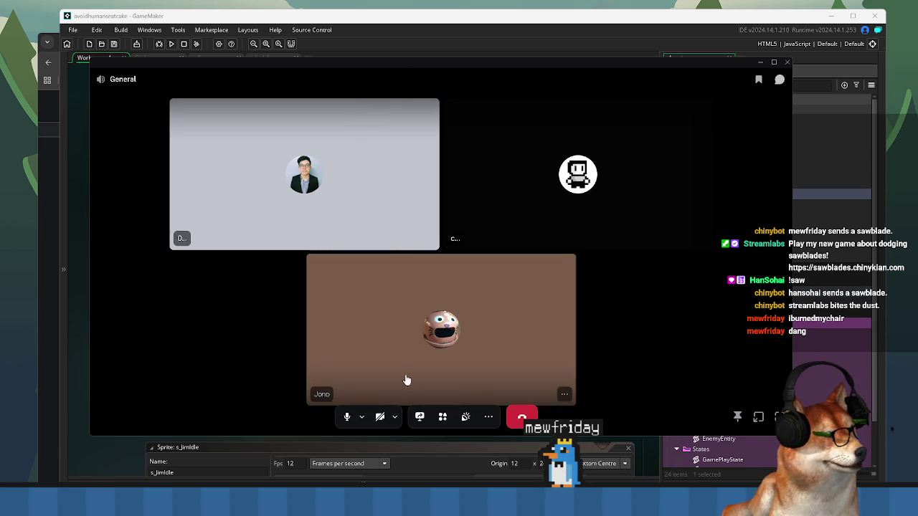
{"action": "left_click", "coordinate": [490, 426]}
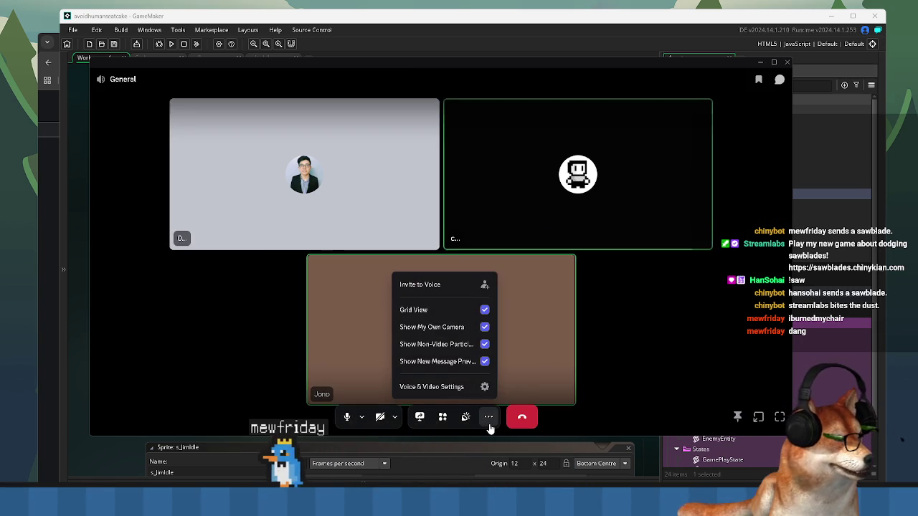
- Play the cricket sound from the Discord soundboard, then close the soundboard
{"action": "left_click", "coordinate": [465, 417]}
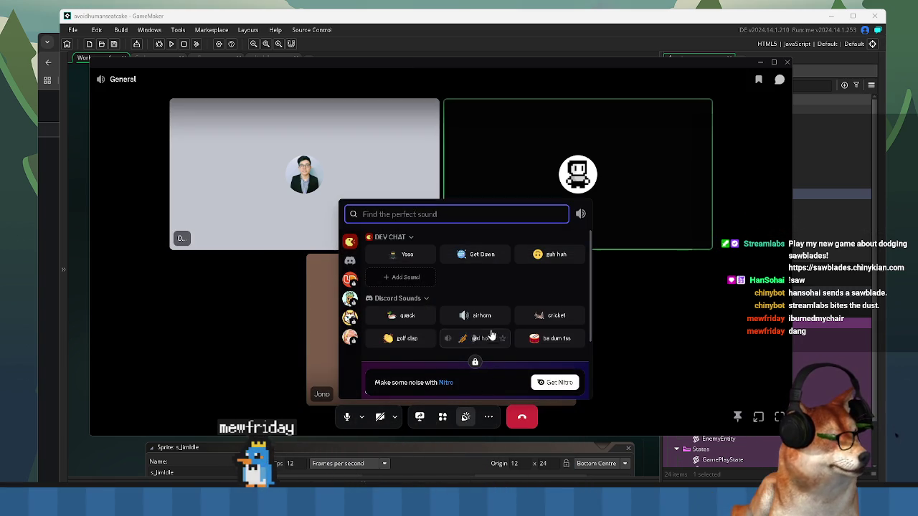
{"action": "left_click", "coordinate": [550, 317]}
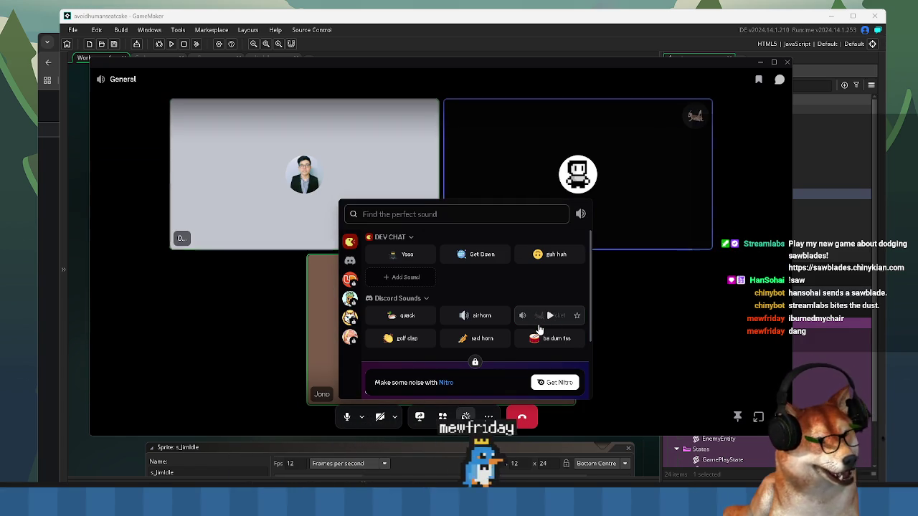
{"action": "left_click", "coordinate": [744, 325]}
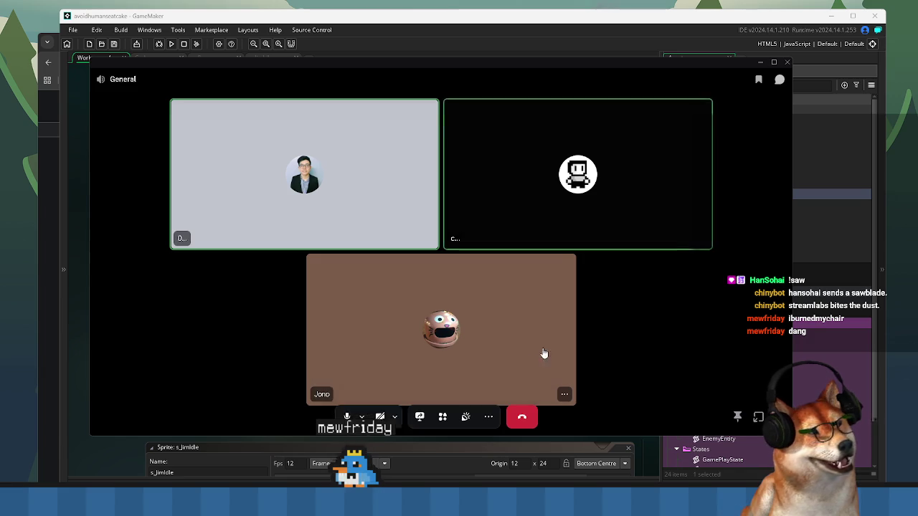
- Nudge the call window right and disconnect from the General voice call
{"action": "left_click", "coordinate": [663, 65]}
{"action": "left_click_drag", "start_coordinate": [663, 65], "coordinate": [677, 60]}
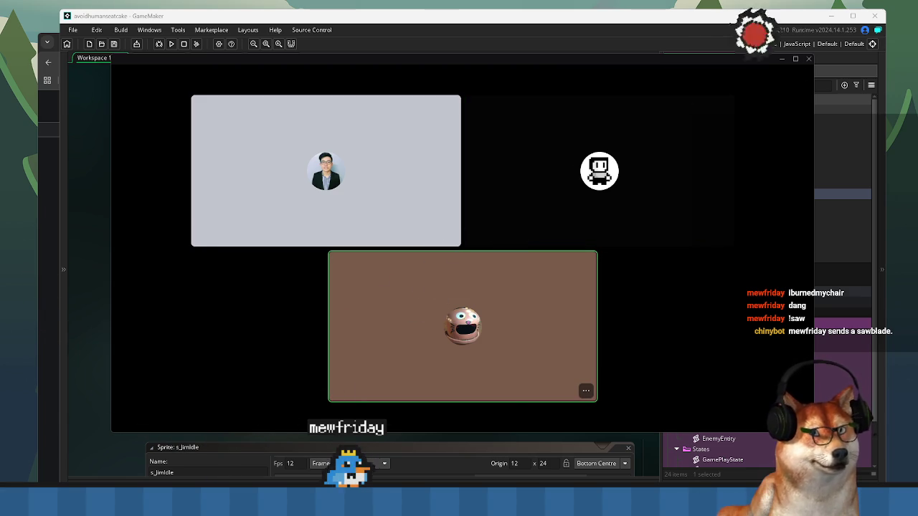
{"action": "mouse_move", "coordinate": [417, 287]}
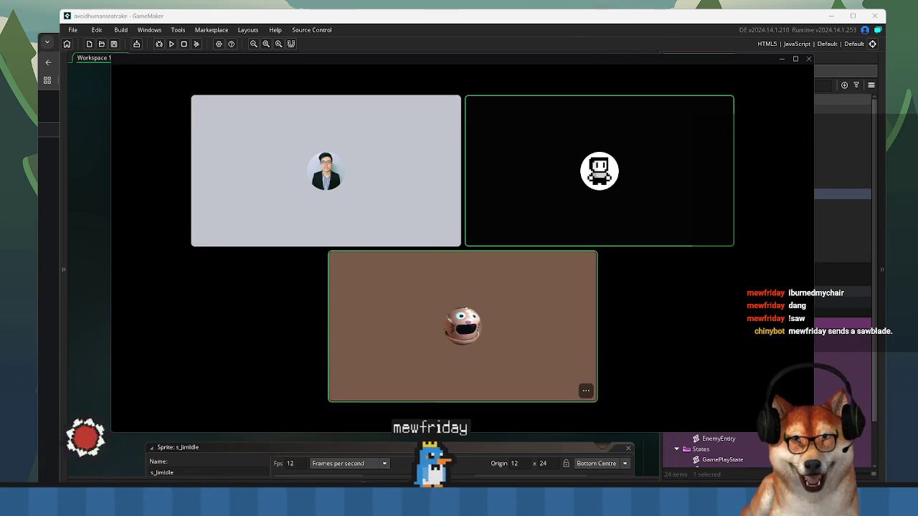
{"action": "mouse_move", "coordinate": [454, 365]}
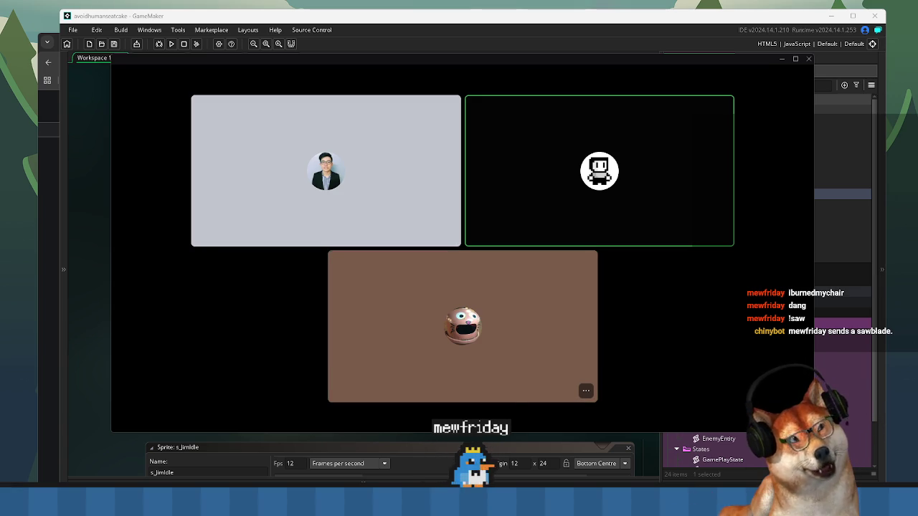
{"action": "mouse_move", "coordinate": [537, 316]}
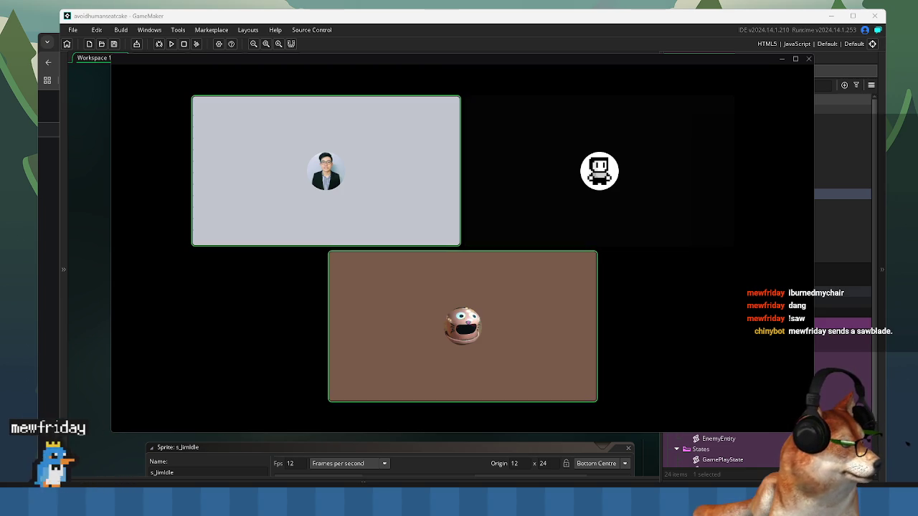
{"action": "mouse_move", "coordinate": [588, 365]}
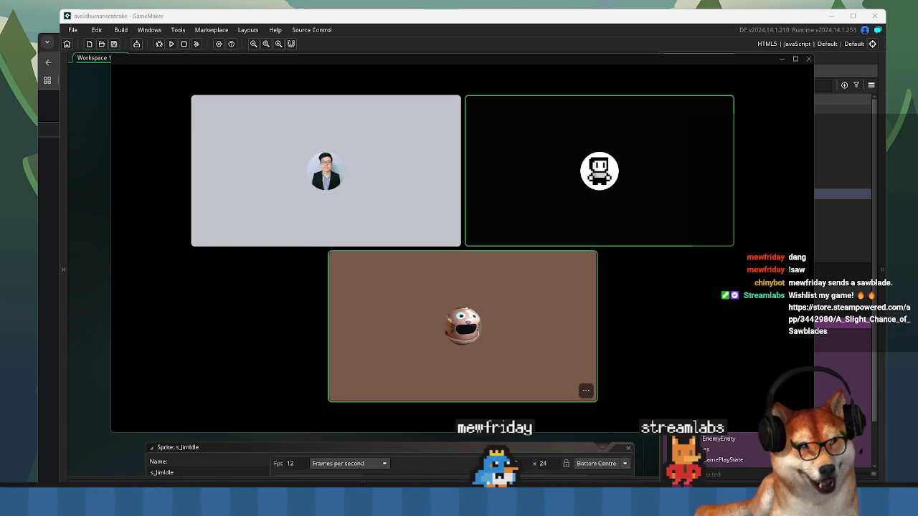
{"action": "mouse_move", "coordinate": [615, 334]}
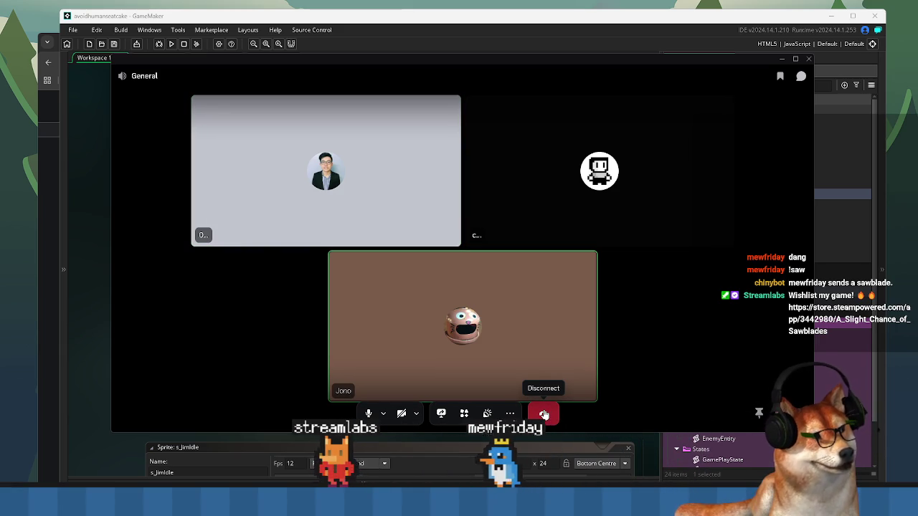
{"action": "left_click", "coordinate": [543, 413]}
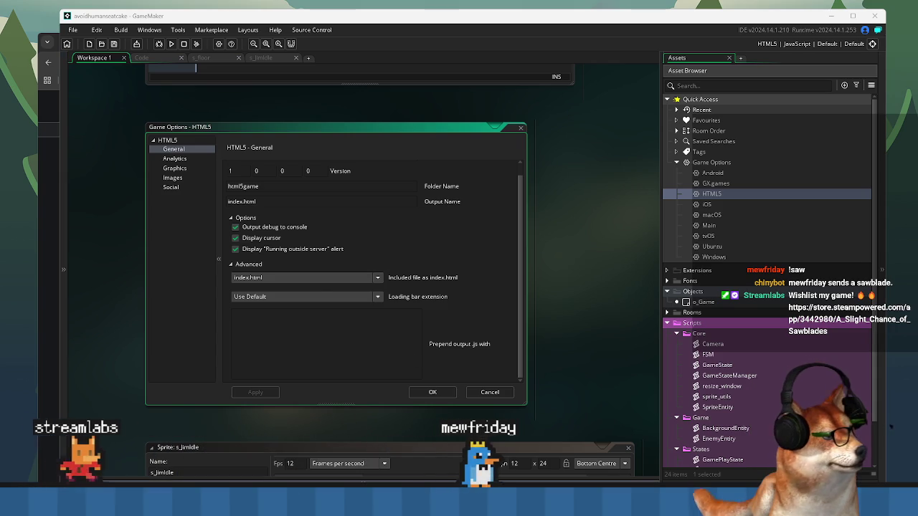
{"action": "mouse_move", "coordinate": [563, 459]}
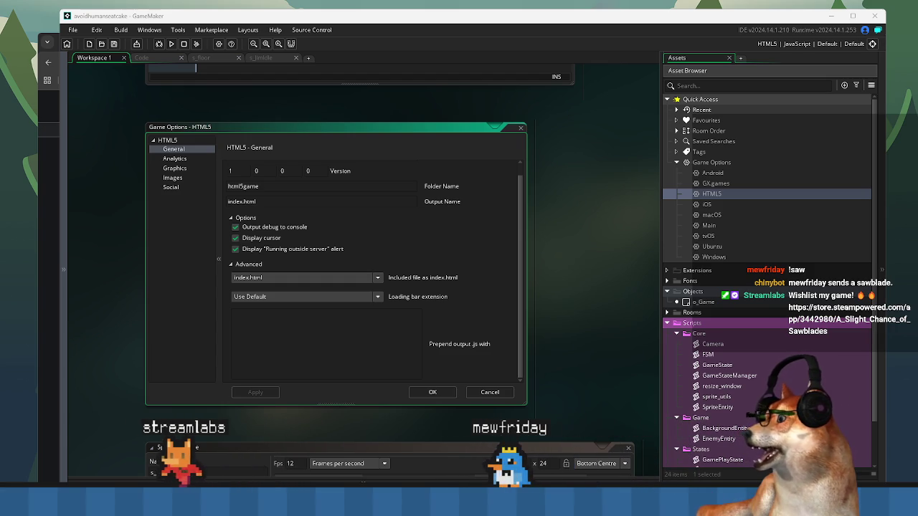
{"action": "key", "text": "alt+Tab"}
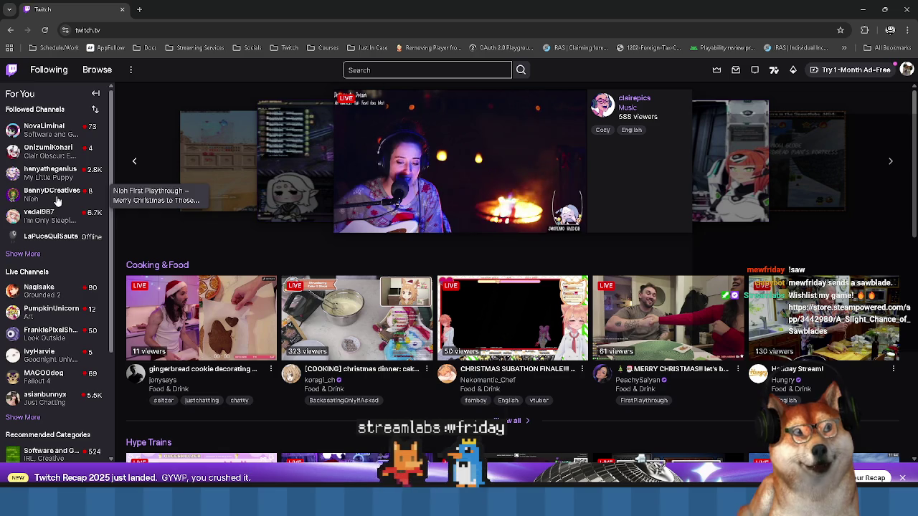
- On the Twitch home page, open the suggested Software and Game Development category
{"action": "scroll", "coordinate": [241, 275], "scroll_direction": "down", "scroll_amount": 2}
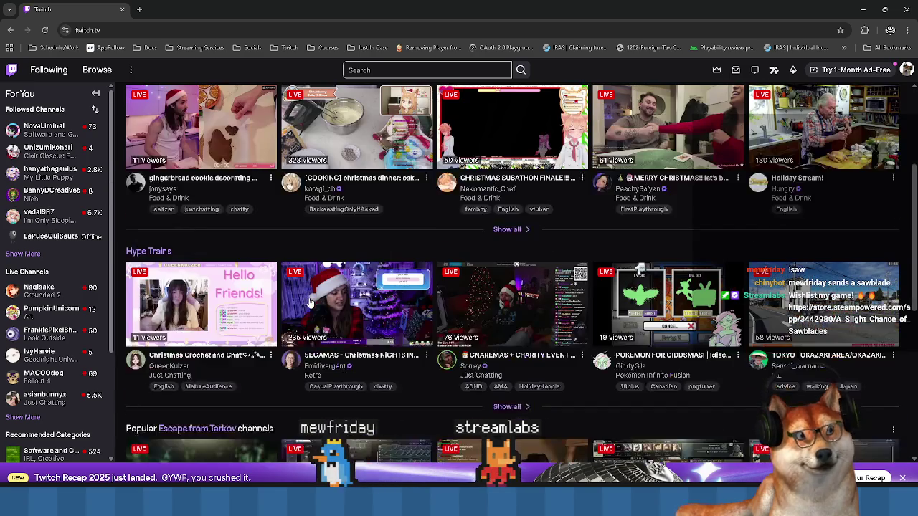
{"action": "scroll", "coordinate": [241, 275], "scroll_direction": "up", "scroll_amount": 2}
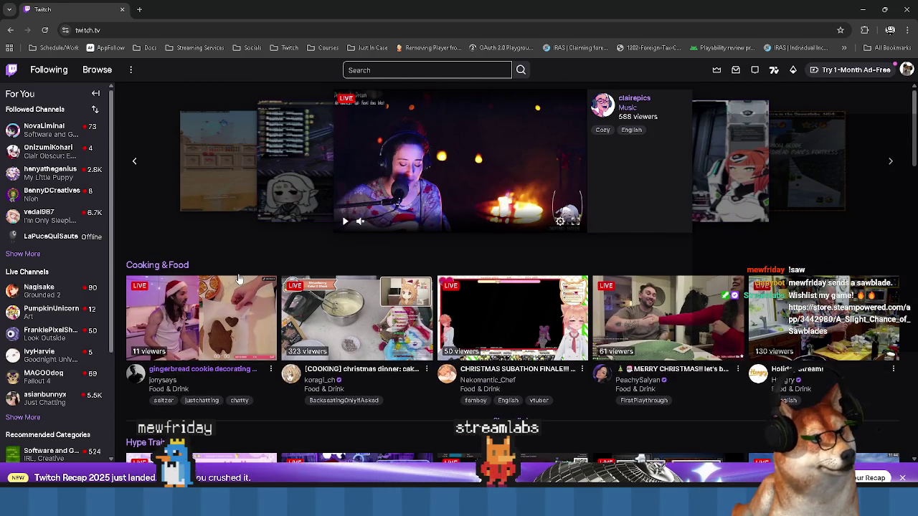
{"action": "scroll", "coordinate": [242, 277], "scroll_direction": "down", "scroll_amount": 3}
{"action": "scroll", "coordinate": [242, 277], "scroll_direction": "up", "scroll_amount": 3}
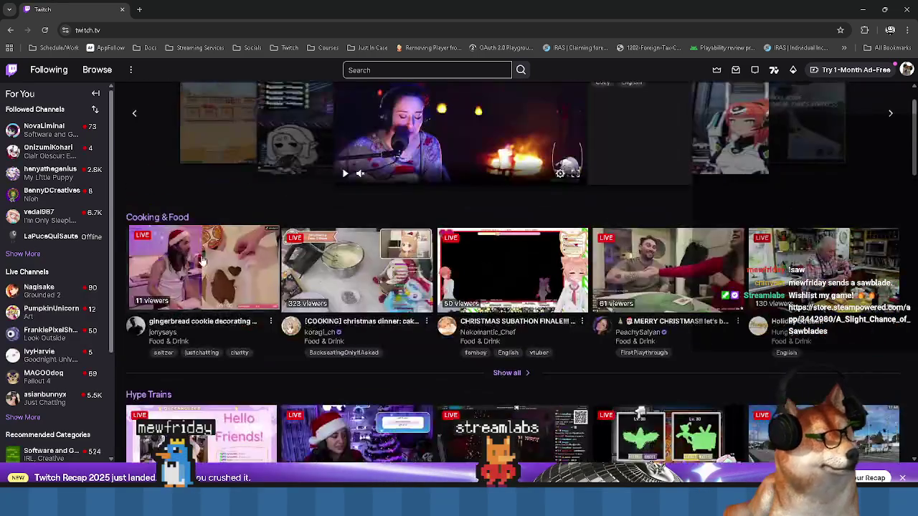
{"action": "scroll", "coordinate": [305, 335], "scroll_direction": "down", "scroll_amount": 3}
{"action": "scroll", "coordinate": [305, 336], "scroll_direction": "up", "scroll_amount": 3}
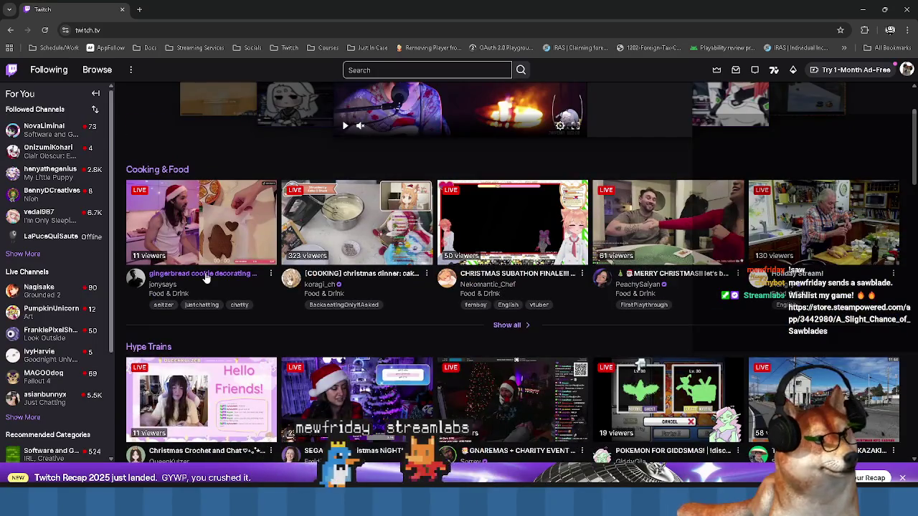
{"action": "scroll", "coordinate": [205, 291], "scroll_direction": "down", "scroll_amount": 6}
{"action": "scroll", "coordinate": [205, 292], "scroll_direction": "down", "scroll_amount": 9}
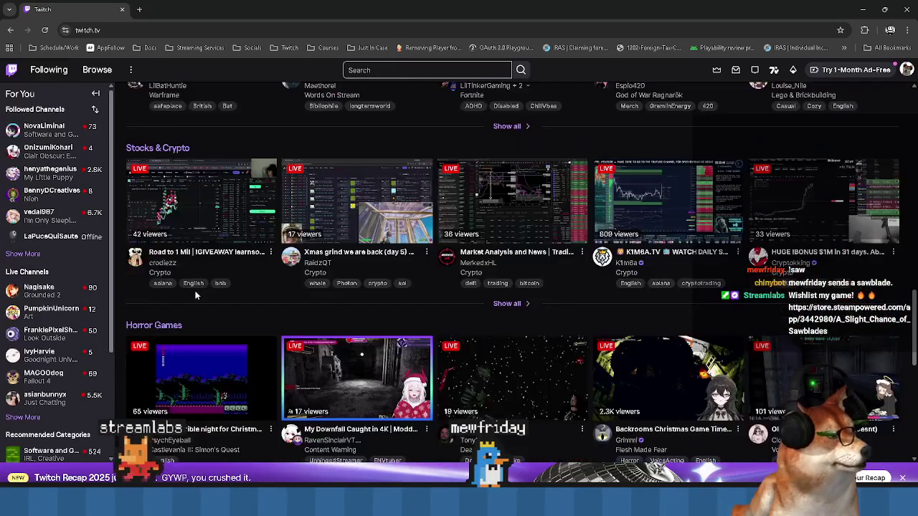
{"action": "scroll", "coordinate": [184, 320], "scroll_direction": "up", "scroll_amount": 3}
{"action": "scroll", "coordinate": [183, 334], "scroll_direction": "down", "scroll_amount": 10}
{"action": "scroll", "coordinate": [182, 344], "scroll_direction": "down", "scroll_amount": 6}
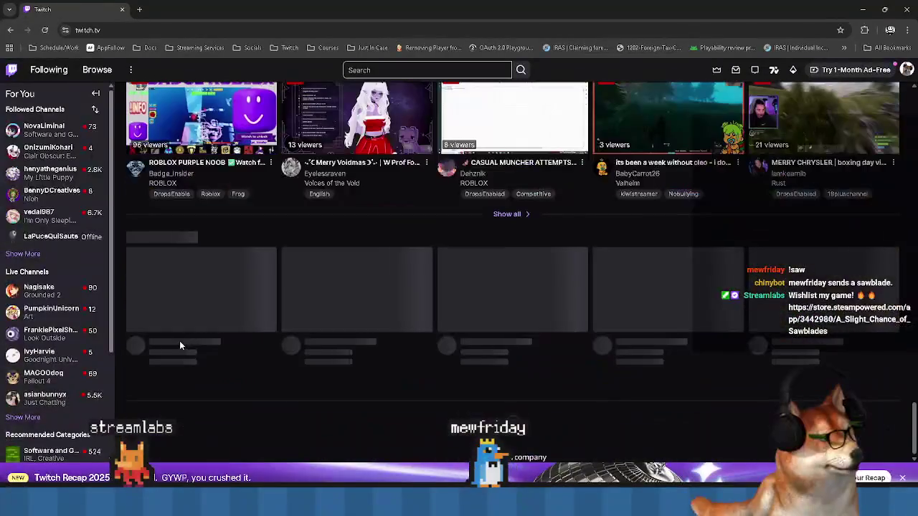
{"action": "scroll", "coordinate": [434, 379], "scroll_direction": "down", "scroll_amount": 3}
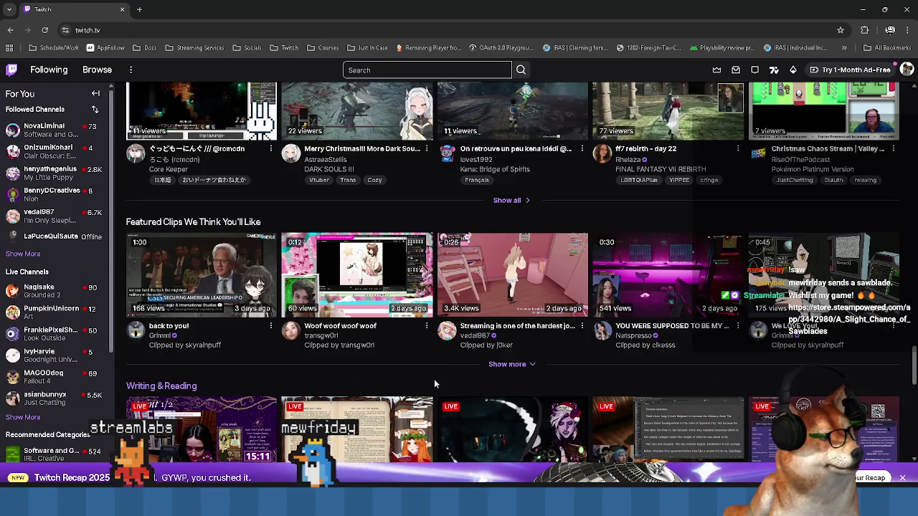
{"action": "scroll", "coordinate": [427, 384], "scroll_direction": "down", "scroll_amount": 2}
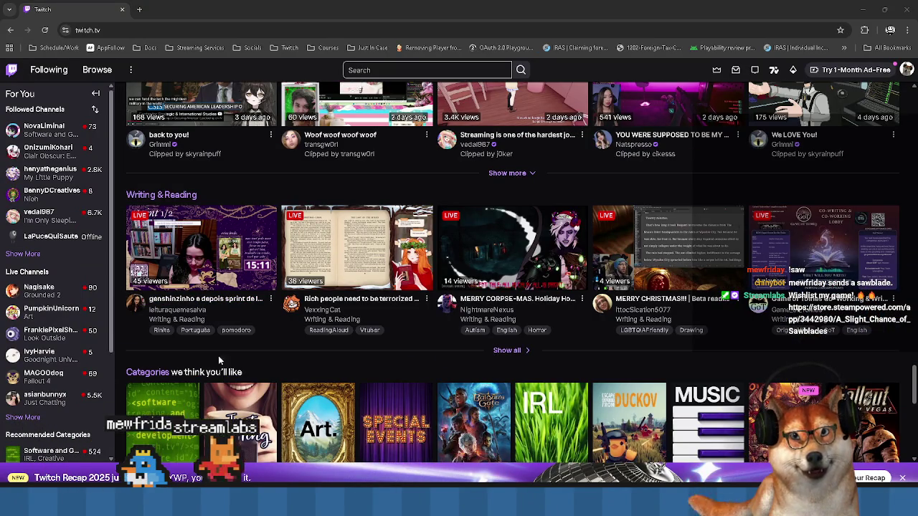
{"action": "scroll", "coordinate": [466, 324], "scroll_direction": "down", "scroll_amount": 3}
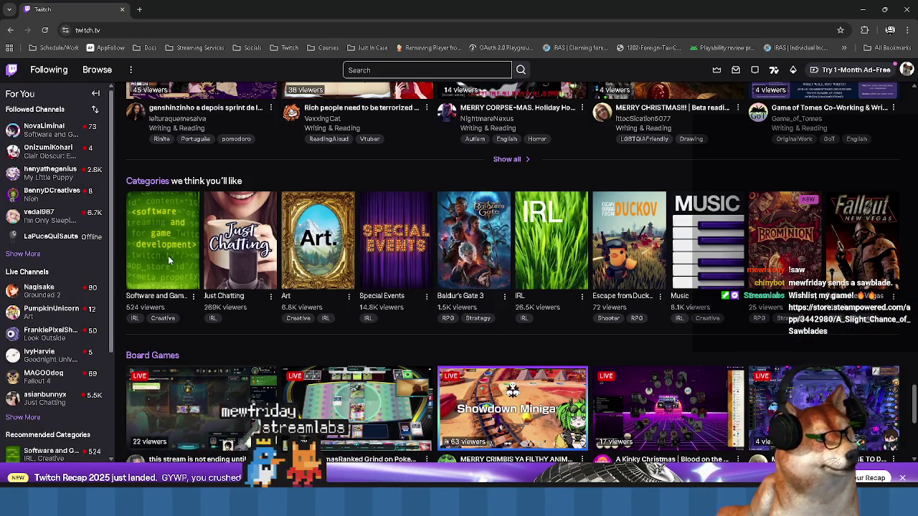
{"action": "left_click", "coordinate": [168, 255]}
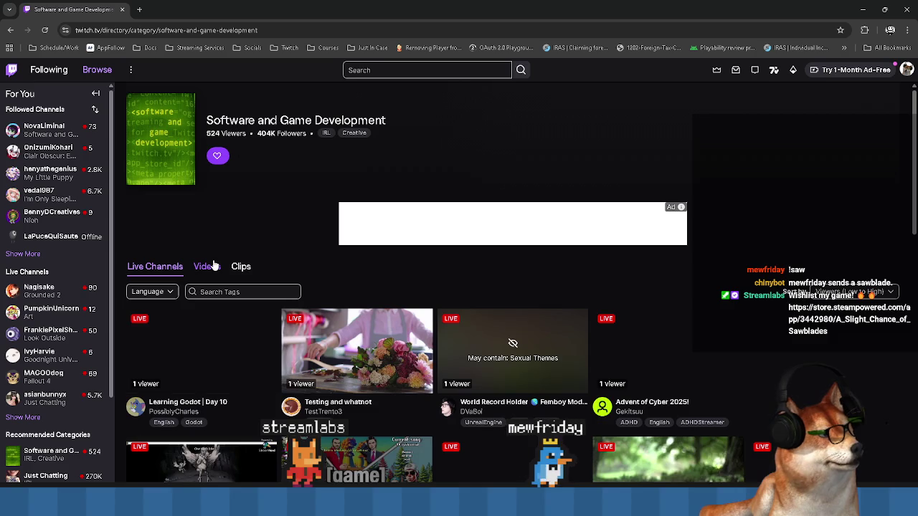
{"action": "scroll", "coordinate": [368, 296], "scroll_direction": "down", "scroll_amount": 2}
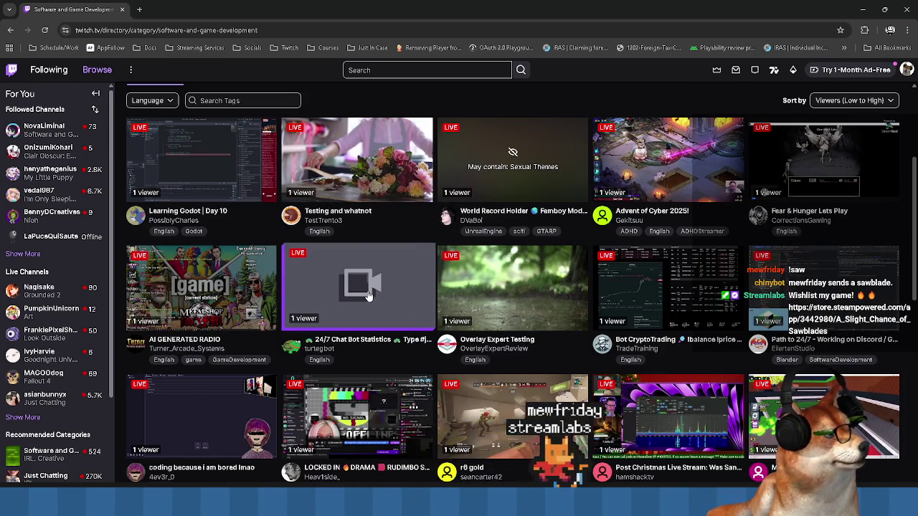
{"action": "scroll", "coordinate": [368, 296], "scroll_direction": "up", "scroll_amount": 1}
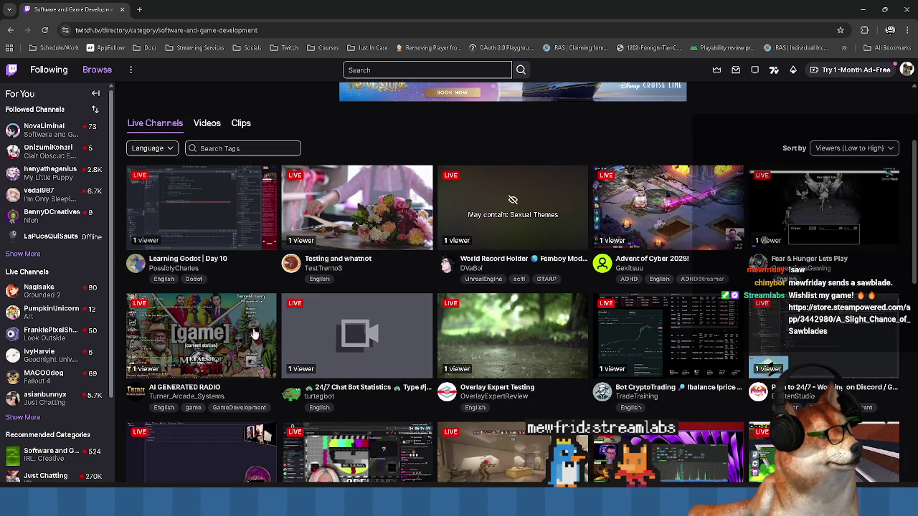
{"action": "scroll", "coordinate": [392, 320], "scroll_direction": "down", "scroll_amount": 3}
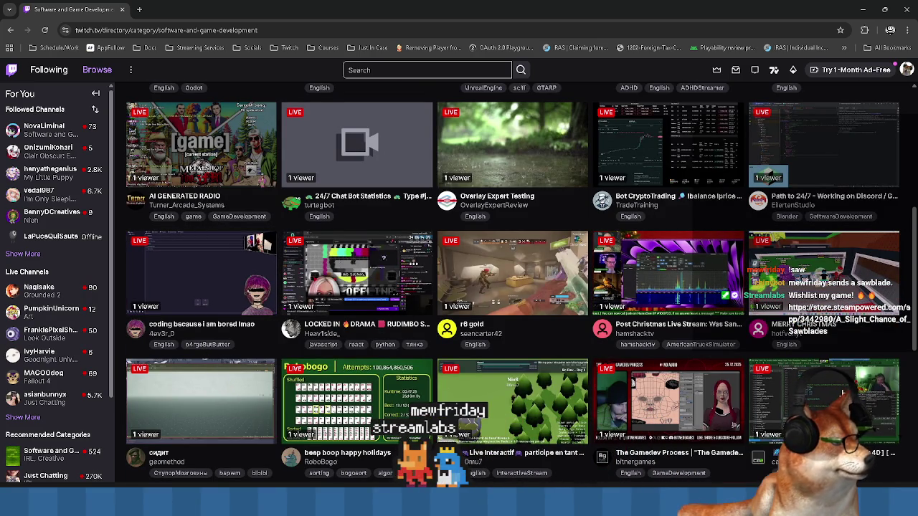
{"action": "scroll", "coordinate": [221, 411], "scroll_direction": "down", "scroll_amount": 3}
{"action": "scroll", "coordinate": [588, 340], "scroll_direction": "down", "scroll_amount": 2}
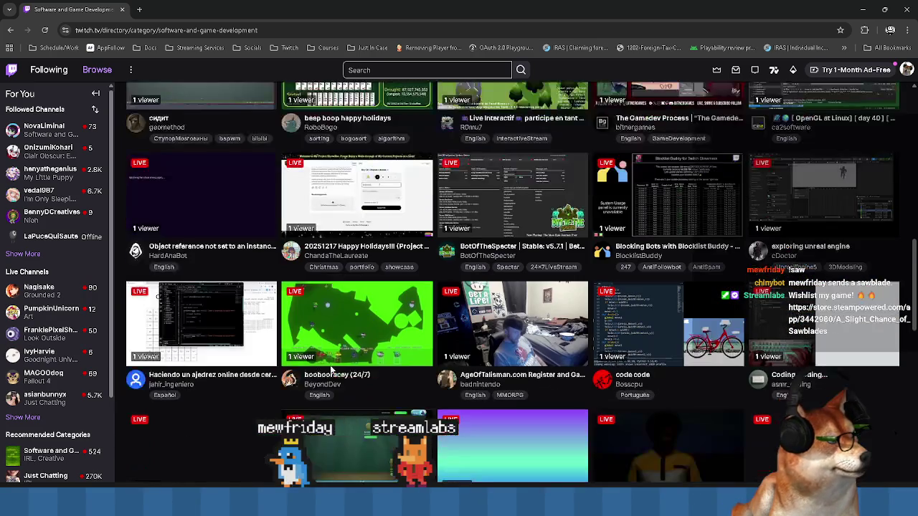
{"action": "scroll", "coordinate": [625, 349], "scroll_direction": "down", "scroll_amount": 2}
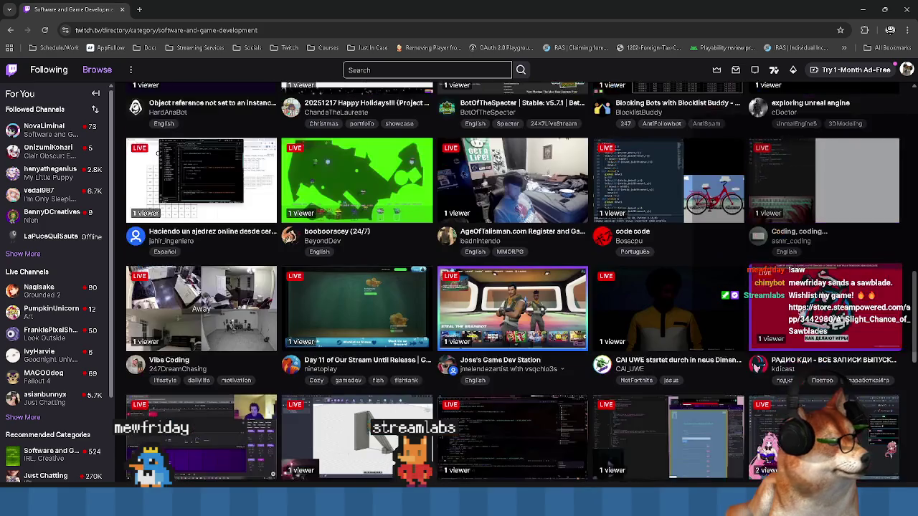
{"action": "scroll", "coordinate": [625, 349], "scroll_direction": "down", "scroll_amount": 1}
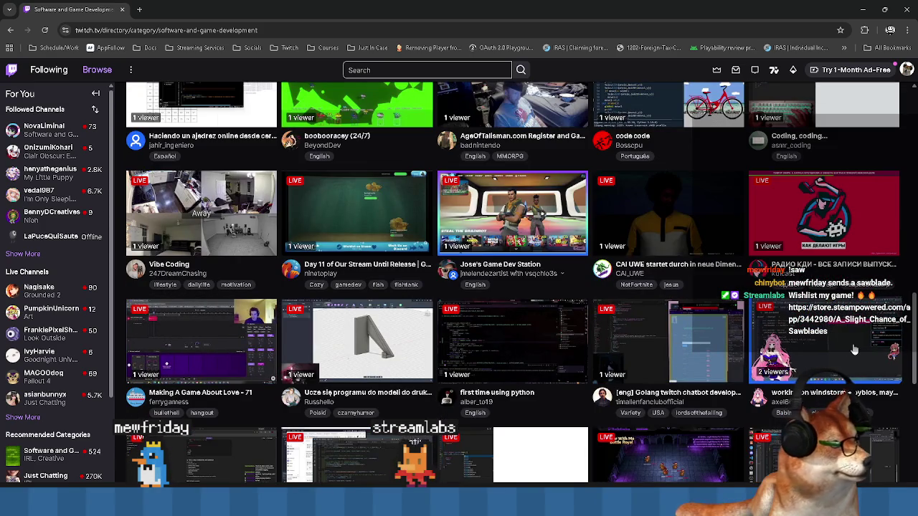
{"action": "scroll", "coordinate": [625, 349], "scroll_direction": "down", "scroll_amount": 3}
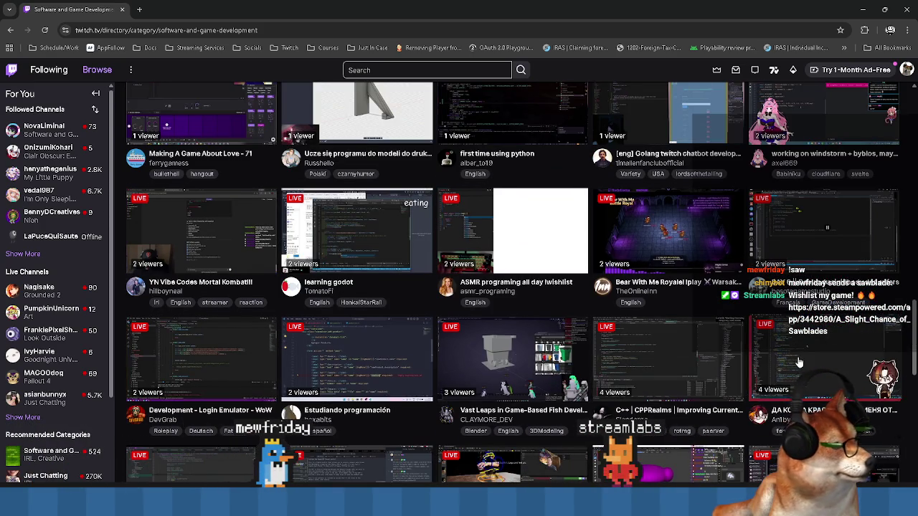
{"action": "scroll", "coordinate": [276, 354], "scroll_direction": "down", "scroll_amount": 1}
{"action": "scroll", "coordinate": [213, 385], "scroll_direction": "down", "scroll_amount": 2}
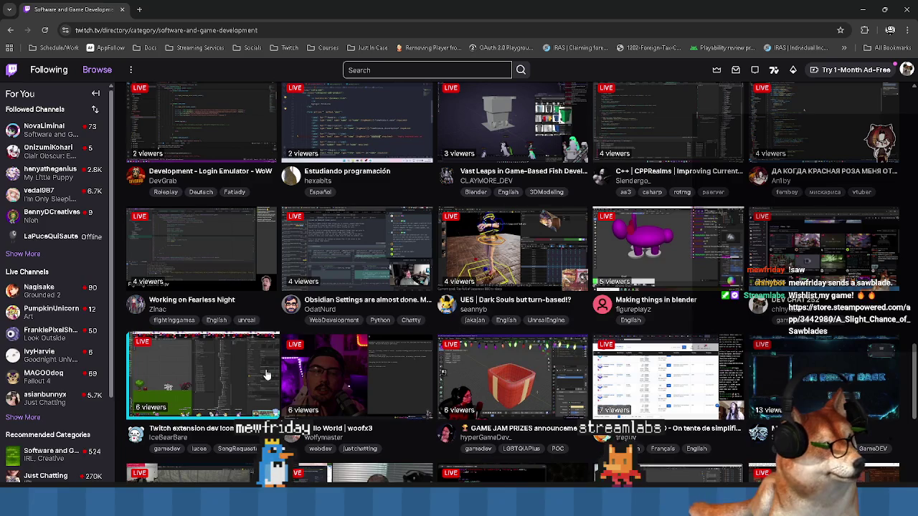
{"action": "scroll", "coordinate": [642, 359], "scroll_direction": "down", "scroll_amount": 2}
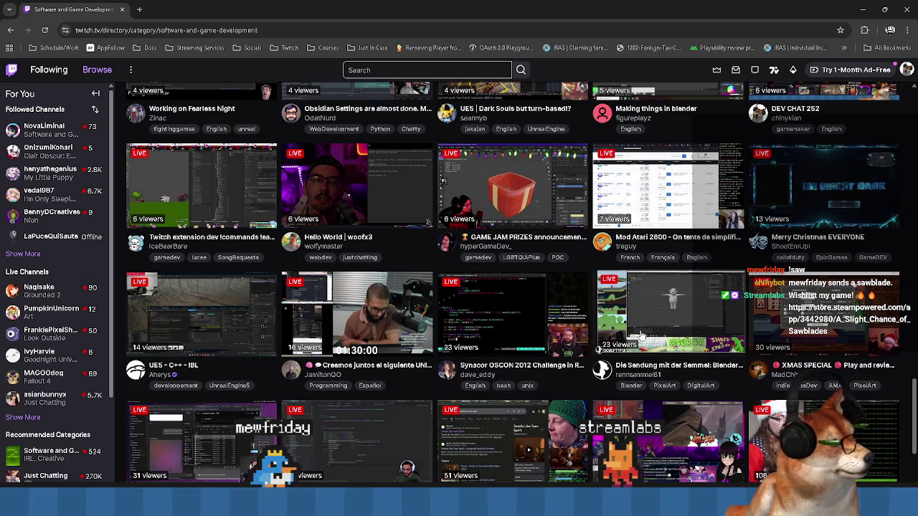
{"action": "scroll", "coordinate": [215, 323], "scroll_direction": "down", "scroll_amount": 2}
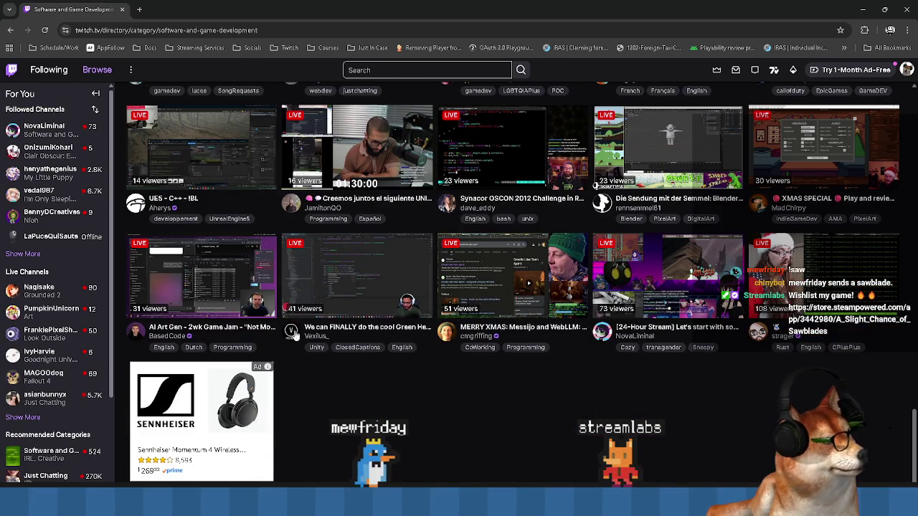
{"action": "scroll", "coordinate": [645, 410], "scroll_direction": "up", "scroll_amount": 3}
{"action": "scroll", "coordinate": [577, 405], "scroll_direction": "up", "scroll_amount": 5}
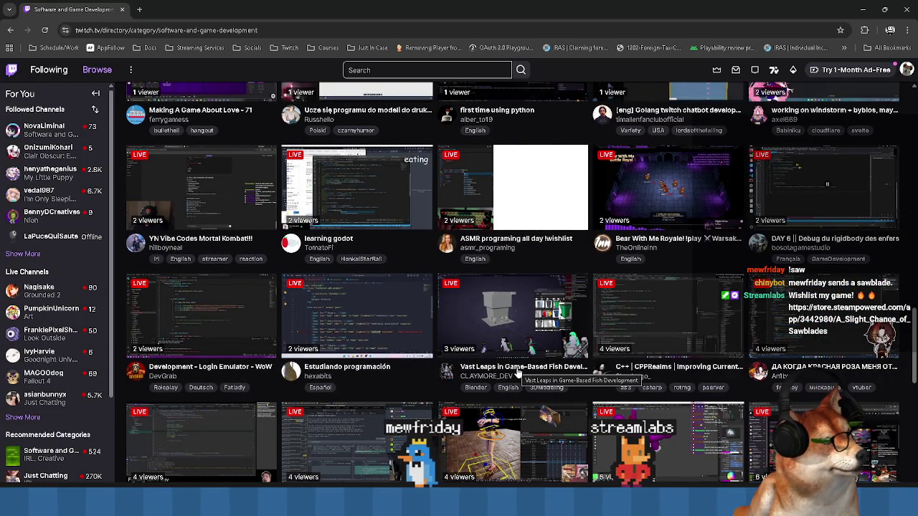
{"action": "middle_click", "coordinate": [518, 373]}
- Watch the Vast Leaps fish-development stream in its tab, then return to the Software and Game Development directory
{"action": "left_click", "coordinate": [197, 5]}
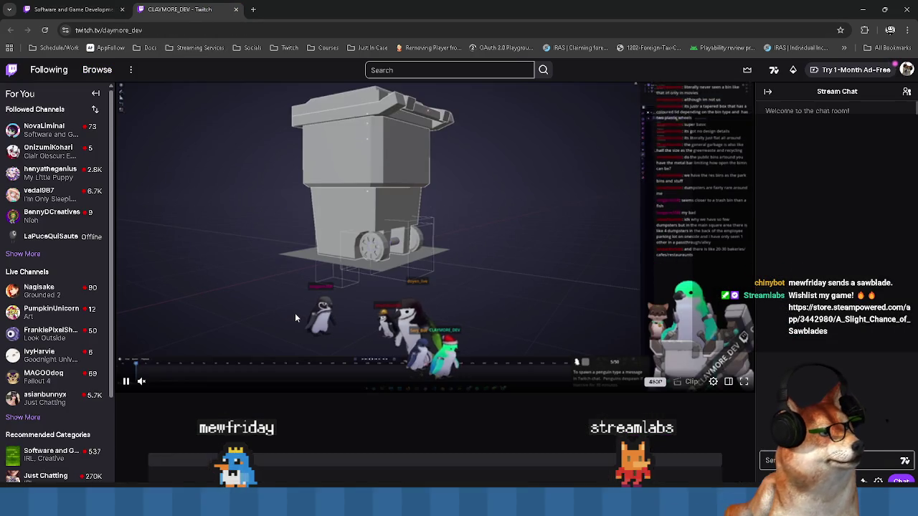
{"action": "scroll", "coordinate": [295, 318], "scroll_direction": "down", "scroll_amount": 2}
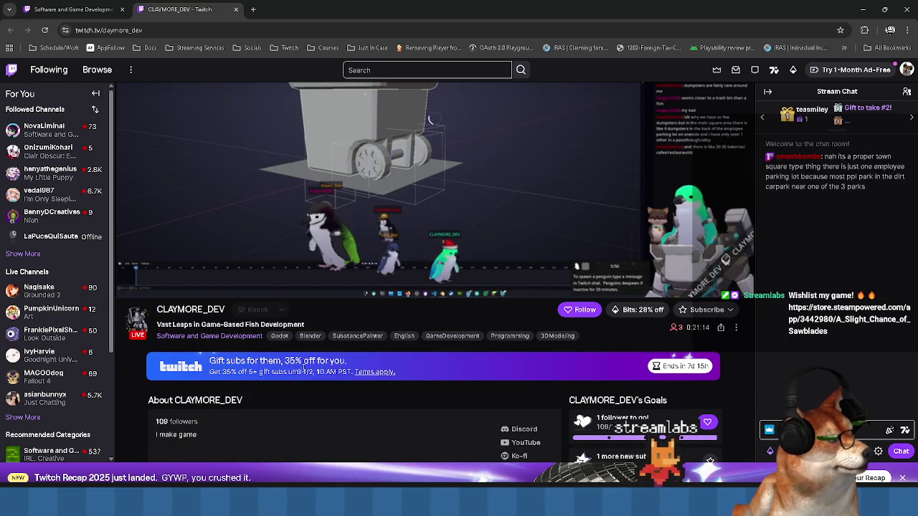
{"action": "scroll", "coordinate": [304, 369], "scroll_direction": "up", "scroll_amount": 1}
{"action": "left_click", "coordinate": [72, 9]}
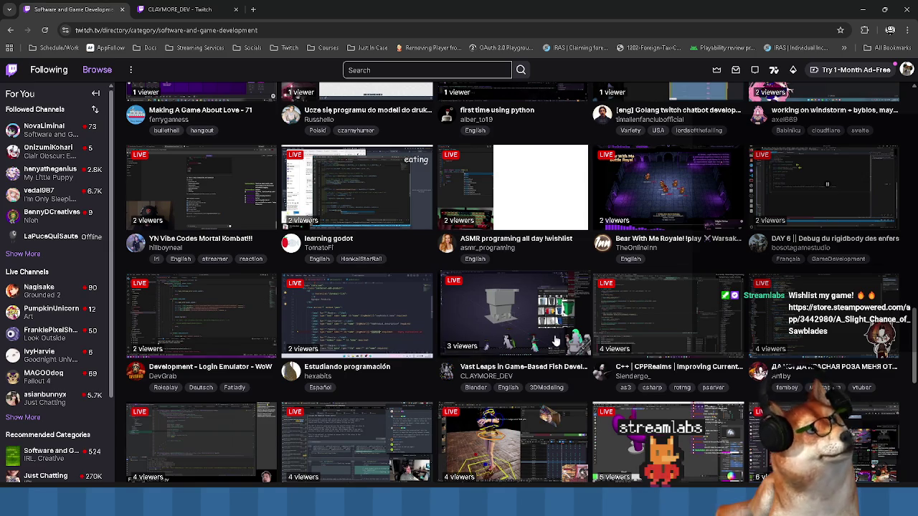
{"action": "scroll", "coordinate": [466, 330], "scroll_direction": "up", "scroll_amount": 1}
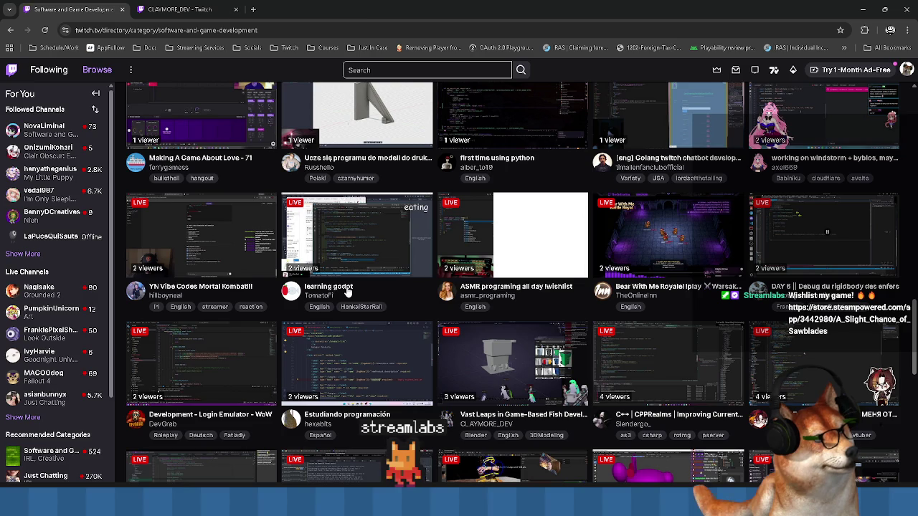
{"action": "left_click", "coordinate": [294, 5]}
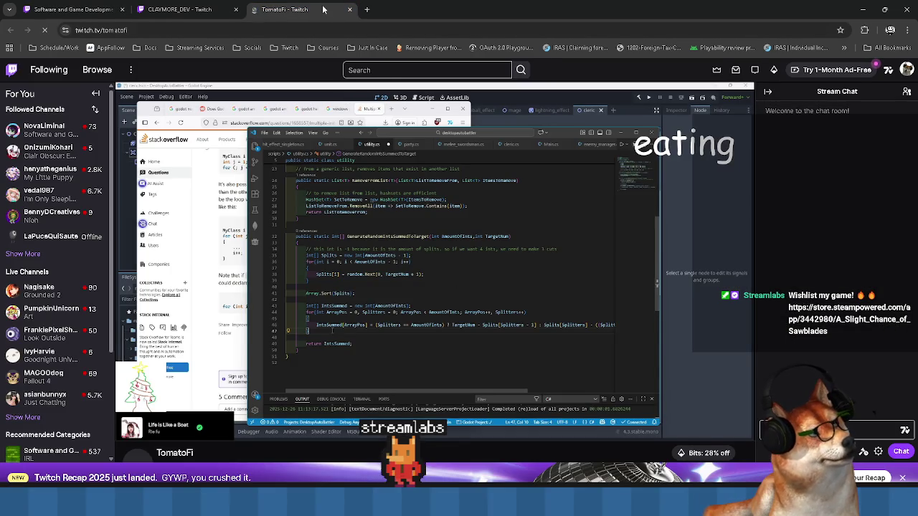
{"action": "key", "text": "ctrl+shift+Tab"}
{"action": "key", "text": "ctrl+shift+Tab"}
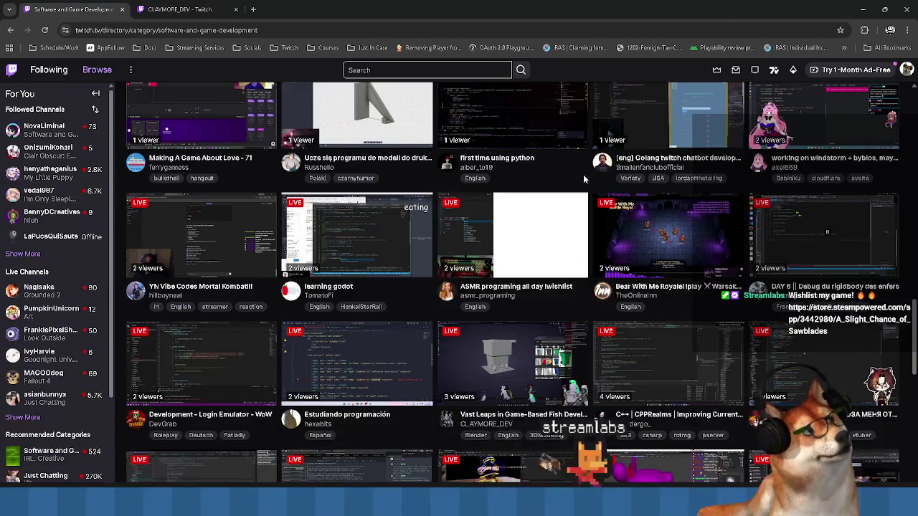
{"action": "scroll", "coordinate": [473, 222], "scroll_direction": "up", "scroll_amount": 2}
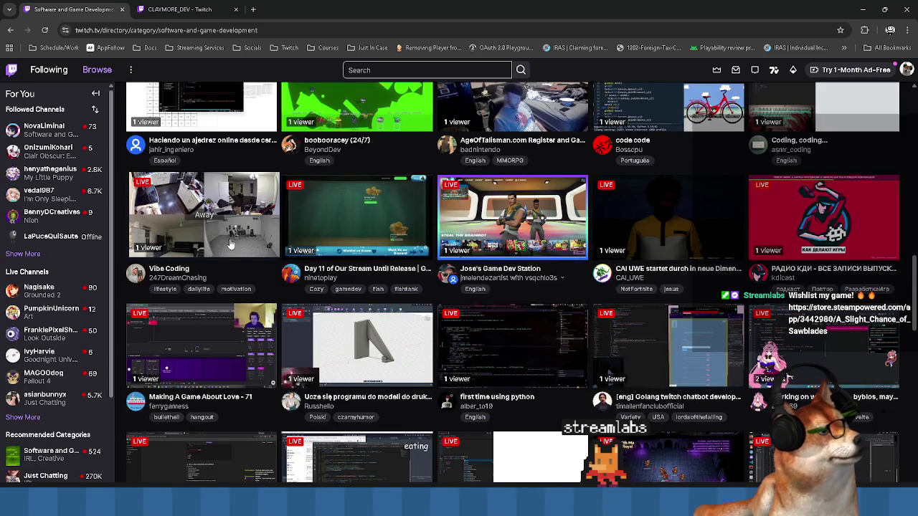
{"action": "scroll", "coordinate": [229, 244], "scroll_direction": "up", "scroll_amount": 2}
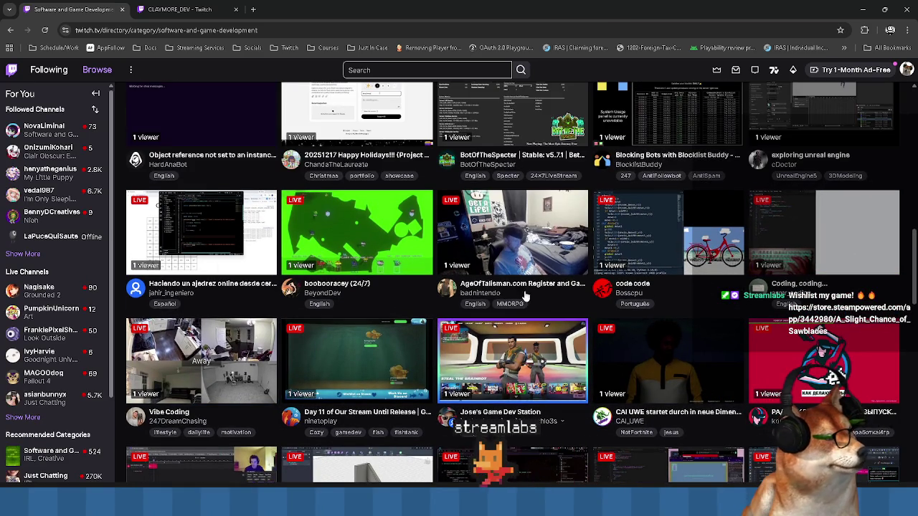
{"action": "scroll", "coordinate": [187, 215], "scroll_direction": "up", "scroll_amount": 2}
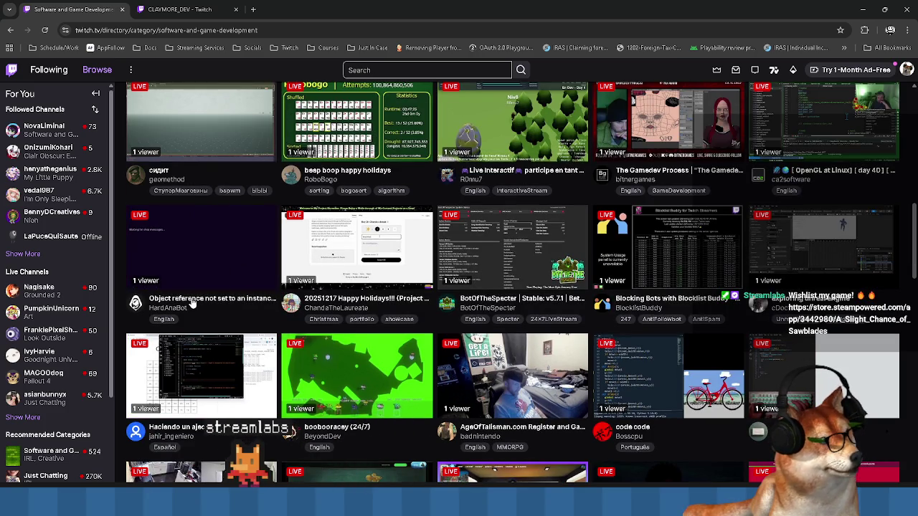
{"action": "scroll", "coordinate": [813, 285], "scroll_direction": "up", "scroll_amount": 2}
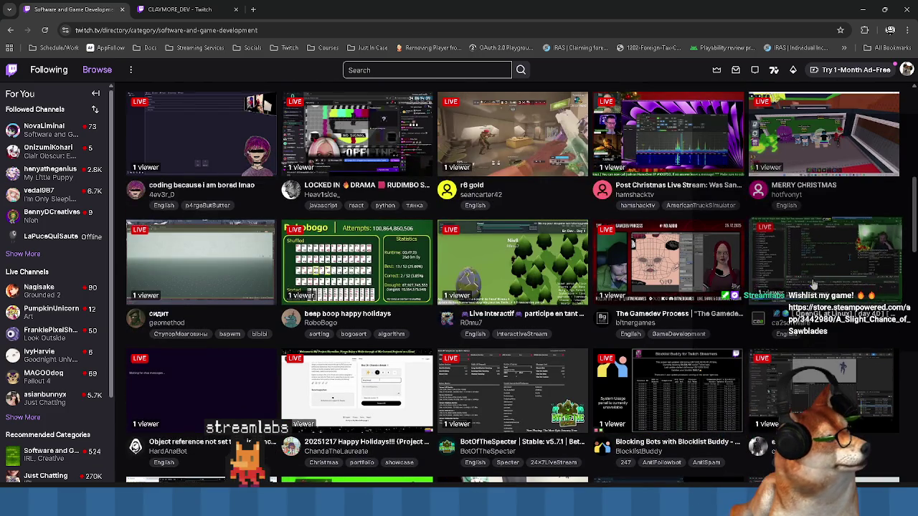